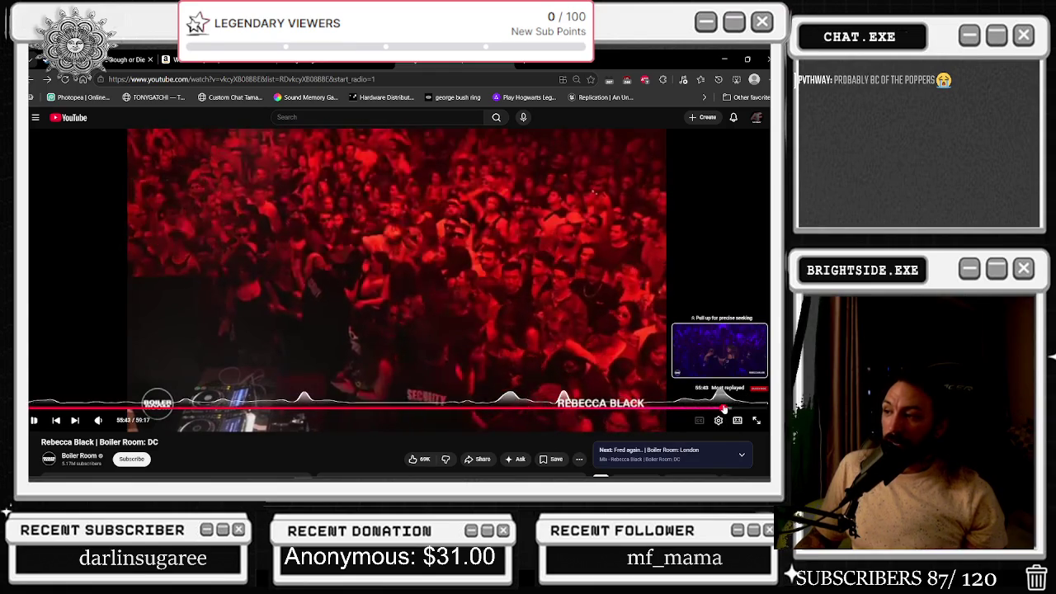
- Seek the Rebecca Black Boiler Room: DC set to about 56:32 and resume playback
{"action": "left_click", "coordinate": [723, 408]}
{"action": "left_click_drag", "start_coordinate": [724, 409], "coordinate": [711, 409]}
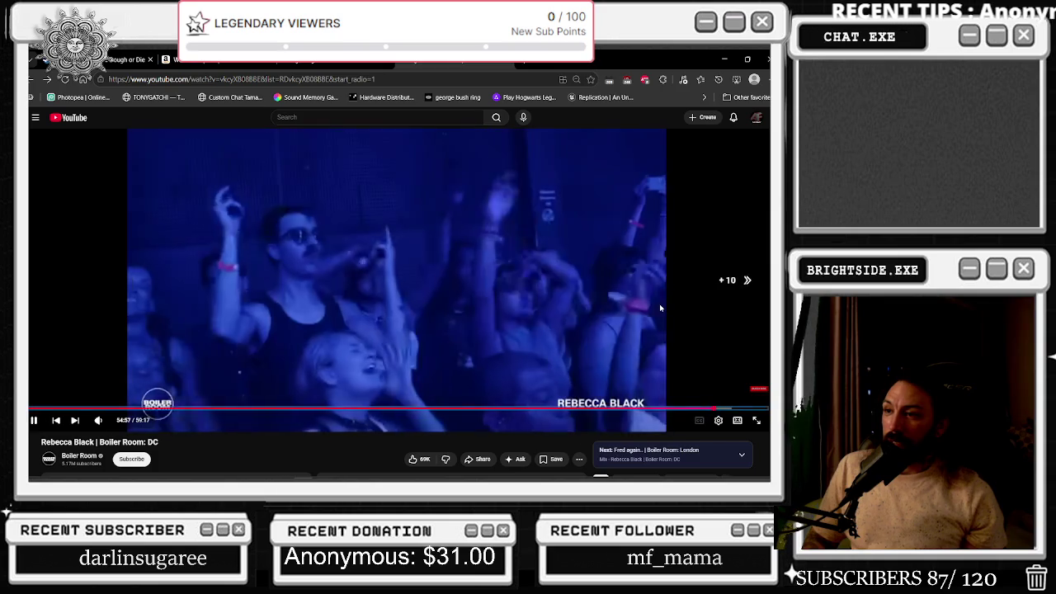
{"action": "key", "text": "l"}
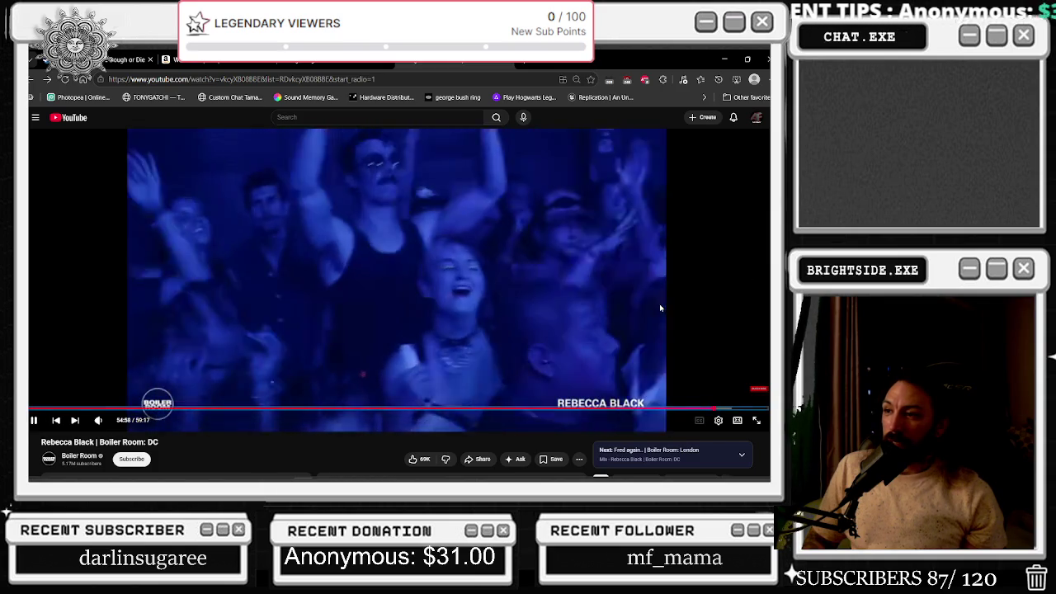
{"action": "key", "text": "Right"}
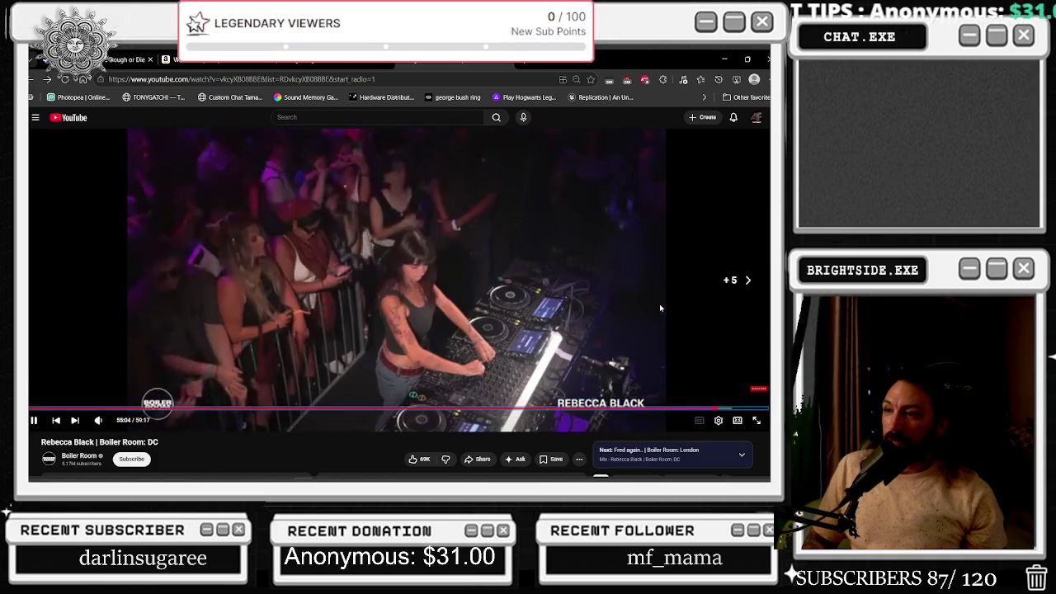
{"action": "key", "text": "Right"}
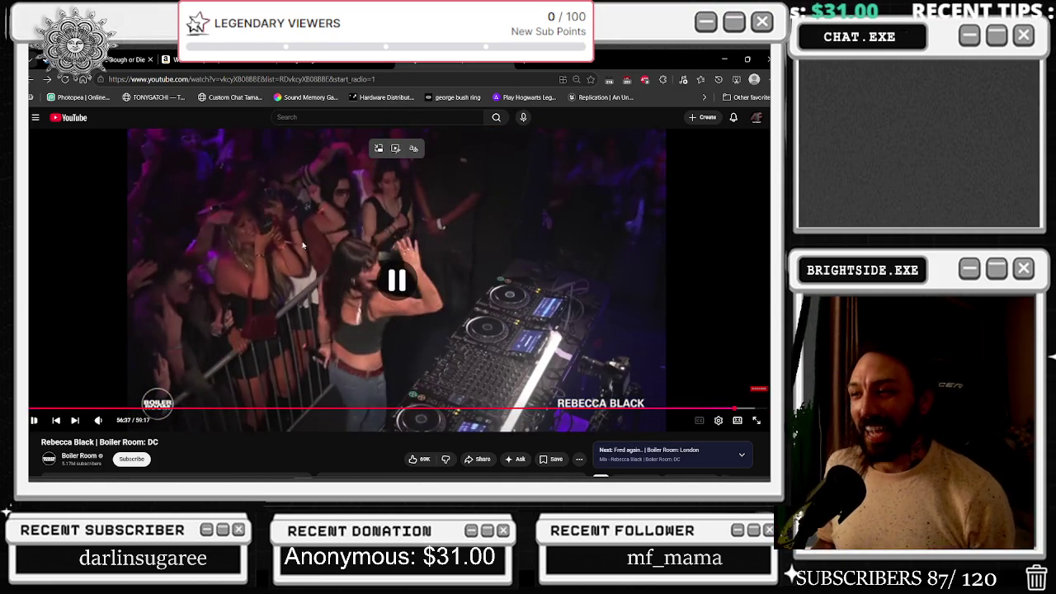
{"action": "key", "text": "Left"}
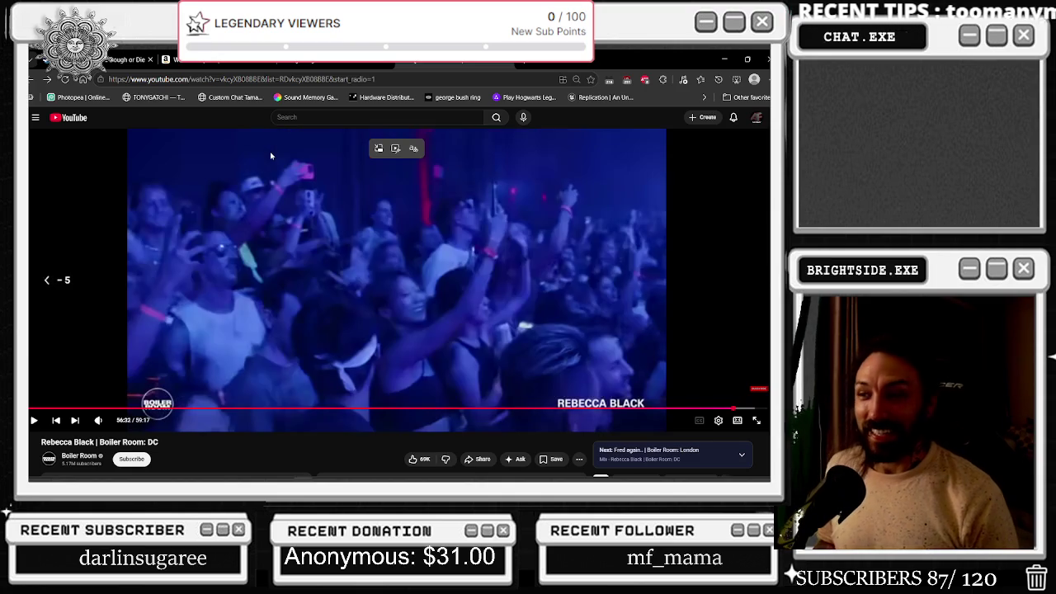
{"action": "key", "text": "space"}
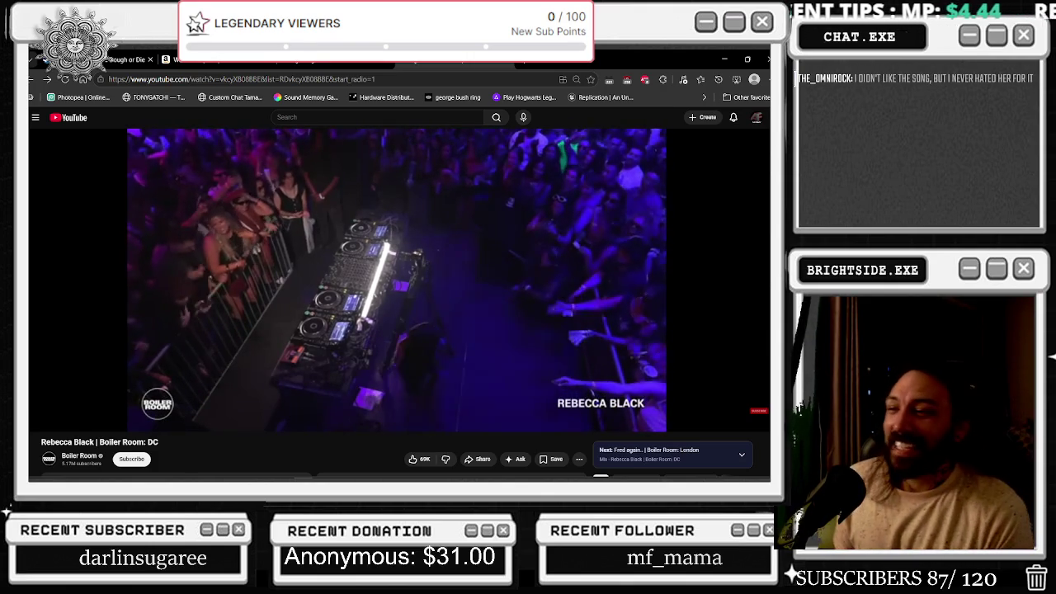
- Pause the Rebecca Black set, rewind it ten seconds, and raise the player volume
{"action": "left_click", "coordinate": [270, 155]}
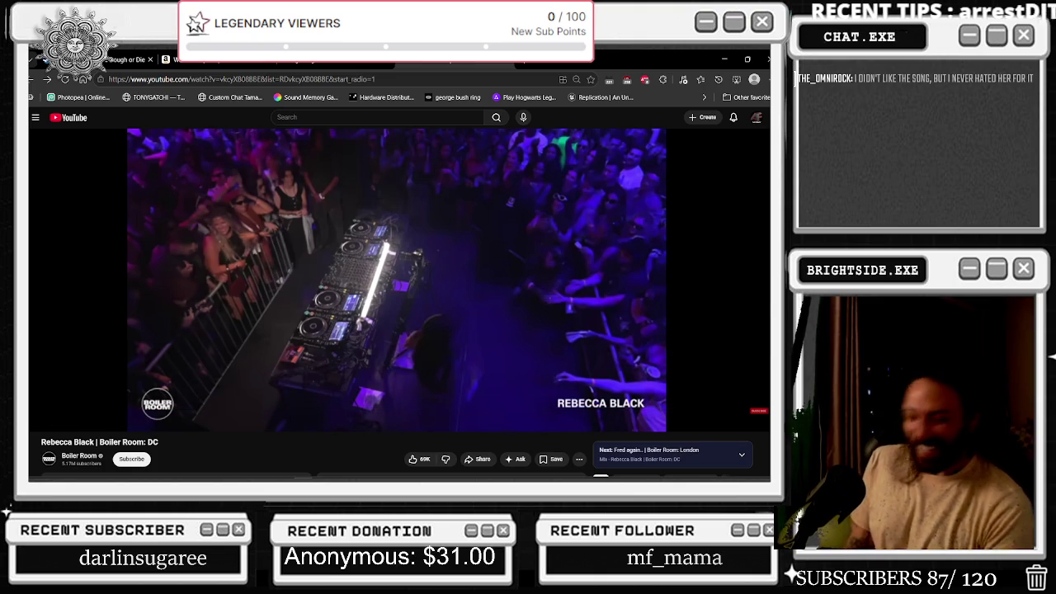
{"action": "key", "text": "Left"}
{"action": "key", "text": "Left"}
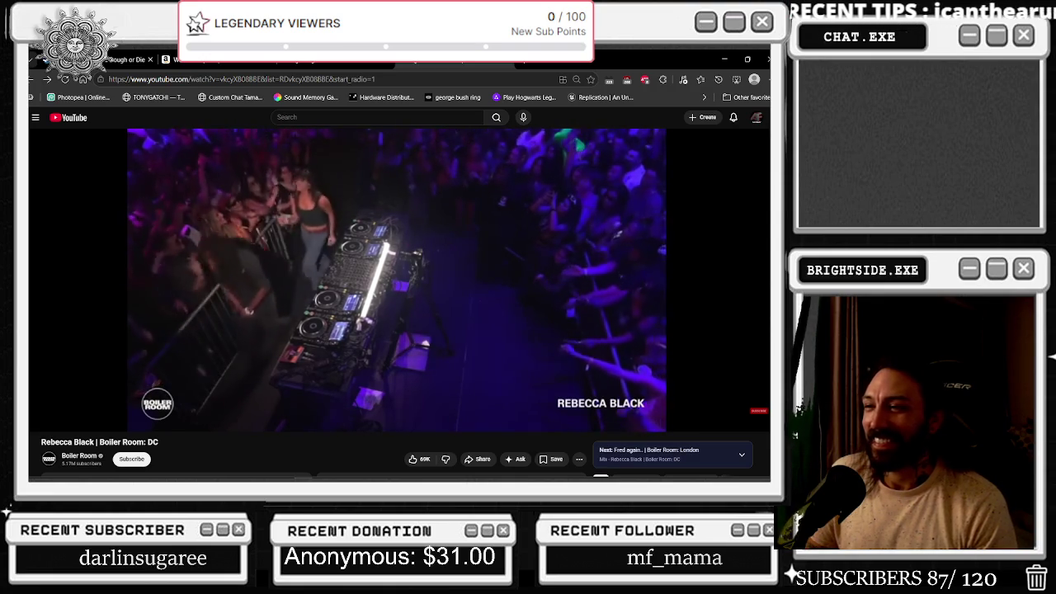
{"action": "mouse_move", "coordinate": [259, 140]}
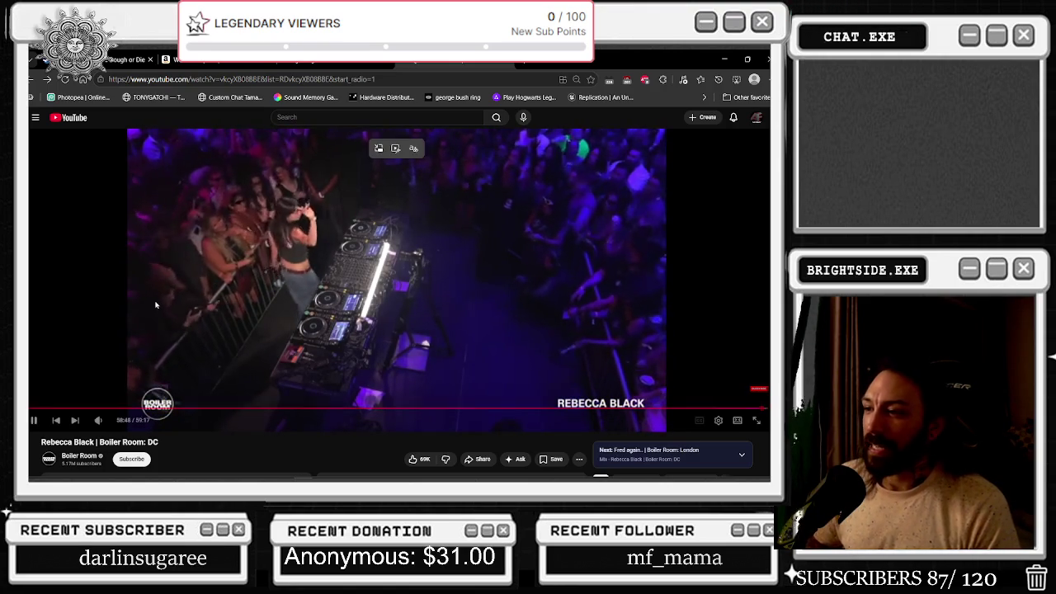
{"action": "mouse_move", "coordinate": [108, 421]}
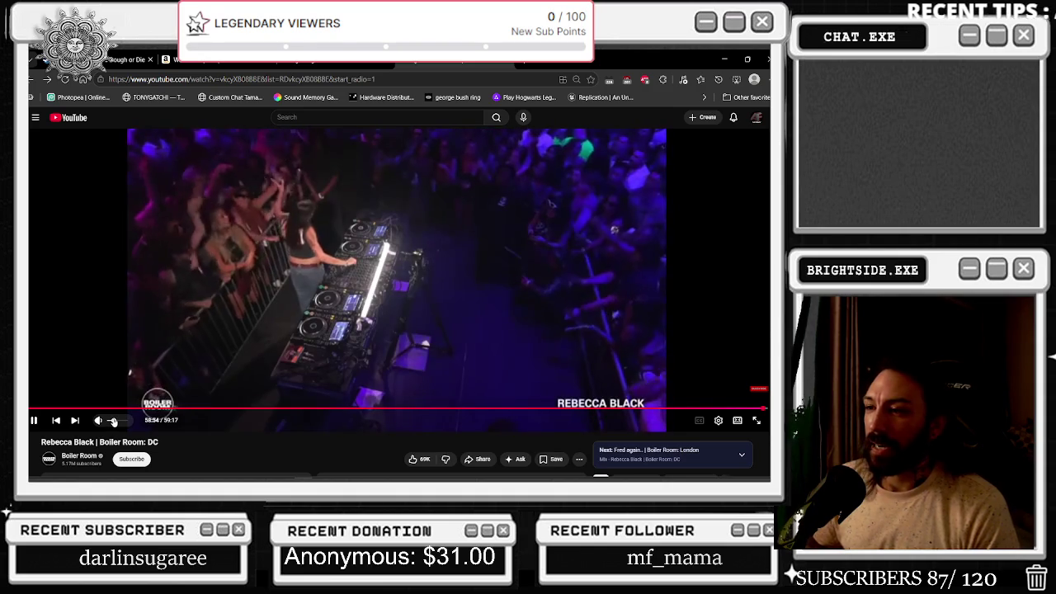
{"action": "left_click_drag", "start_coordinate": [108, 422], "coordinate": [115, 421]}
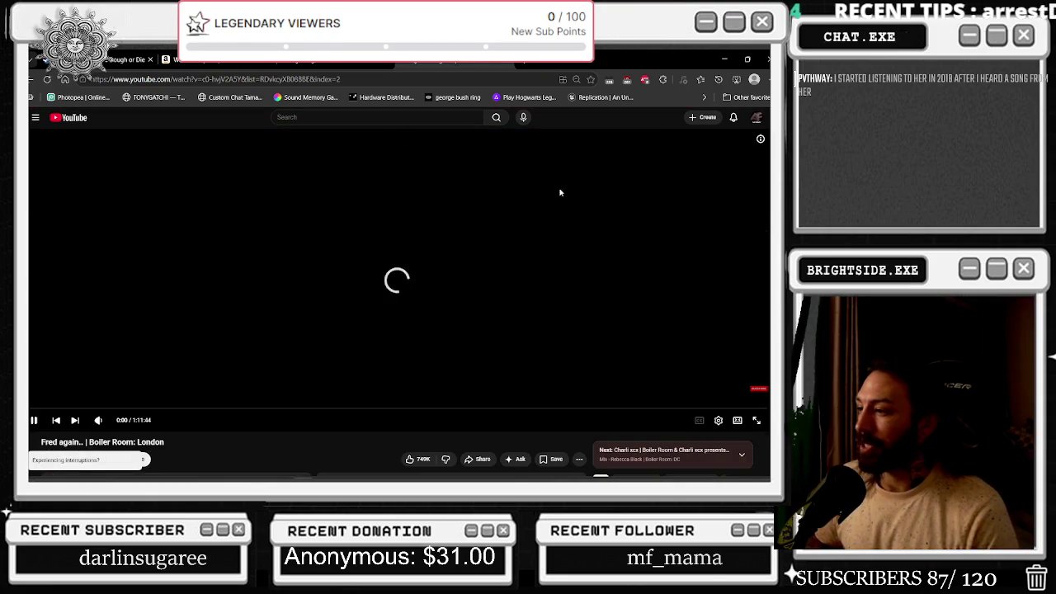
- Go back to the 'serving cvnt in 140 dubstep' video and pause it
{"action": "left_click", "coordinate": [31, 79]}
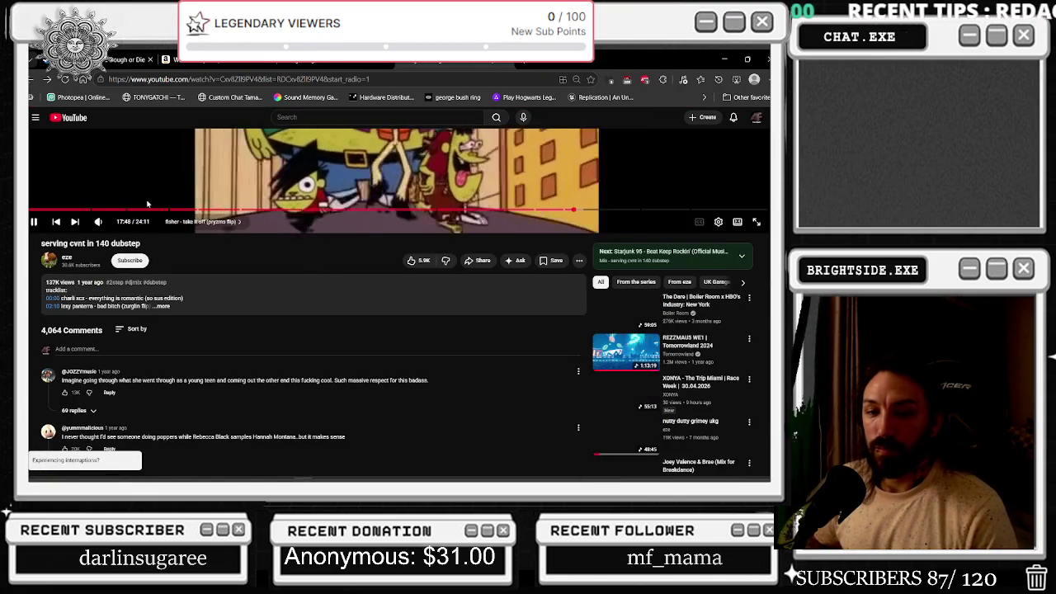
{"action": "left_click", "coordinate": [167, 196]}
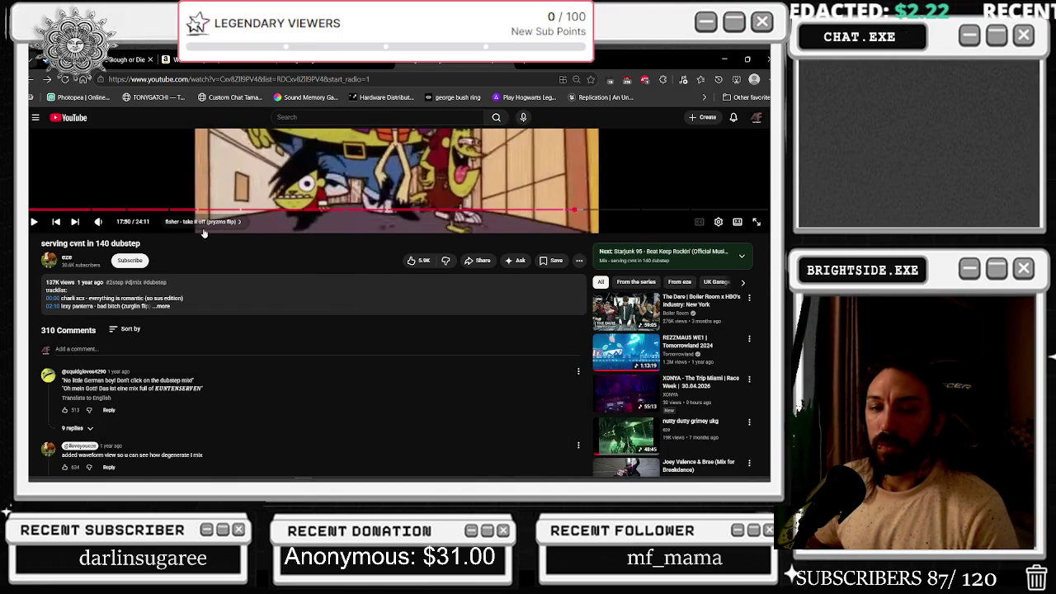
{"action": "scroll", "coordinate": [204, 233], "scroll_direction": "up", "scroll_amount": 5}
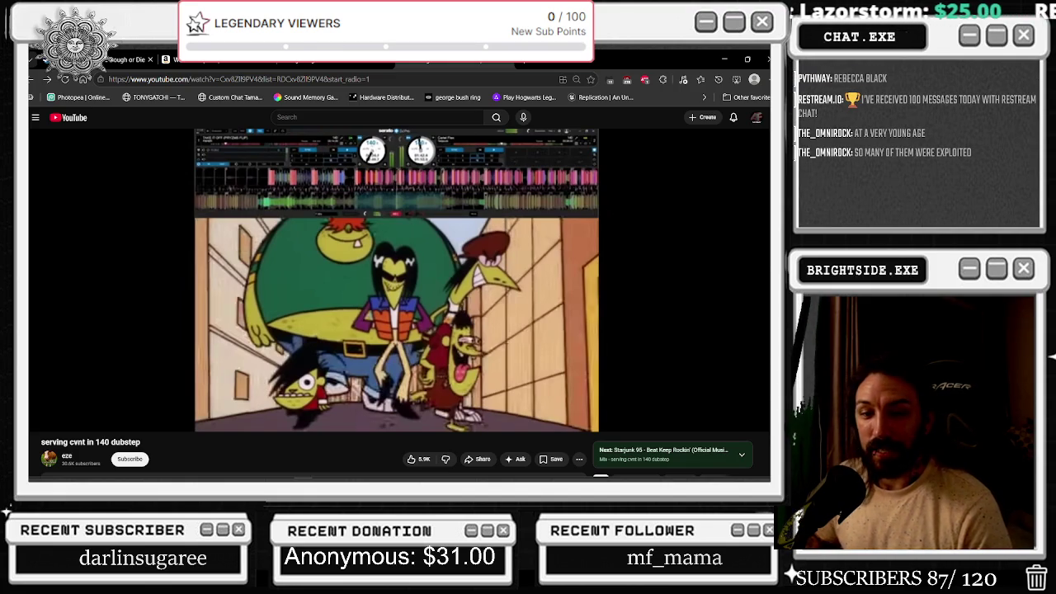
{"action": "scroll", "coordinate": [456, 320], "scroll_direction": "down", "scroll_amount": 3}
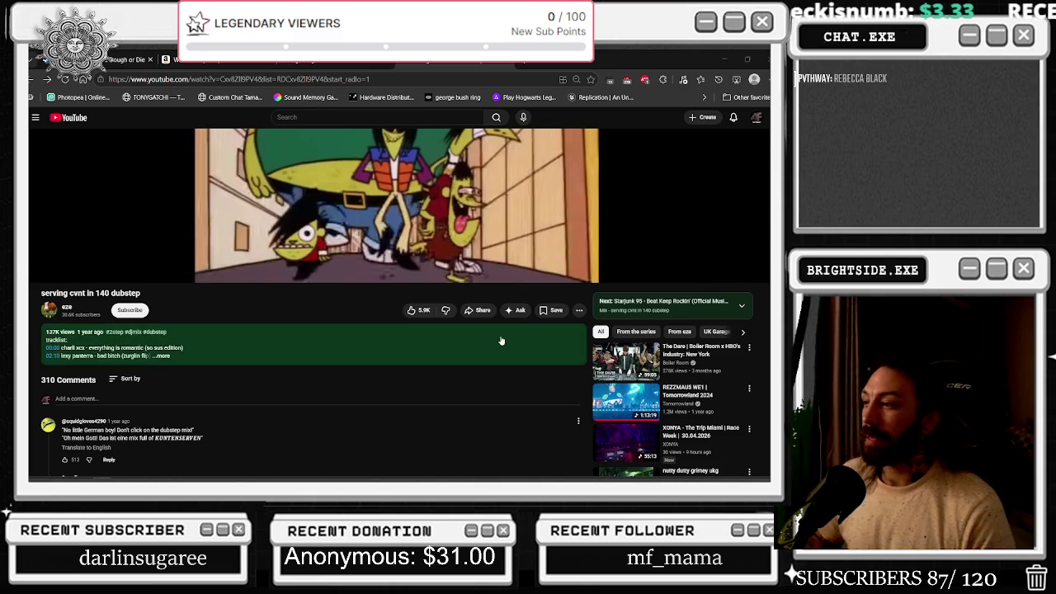
- Scroll down to the dubstep mix's listener comments and related mixes
{"action": "scroll", "coordinate": [500, 340], "scroll_direction": "down", "scroll_amount": 2}
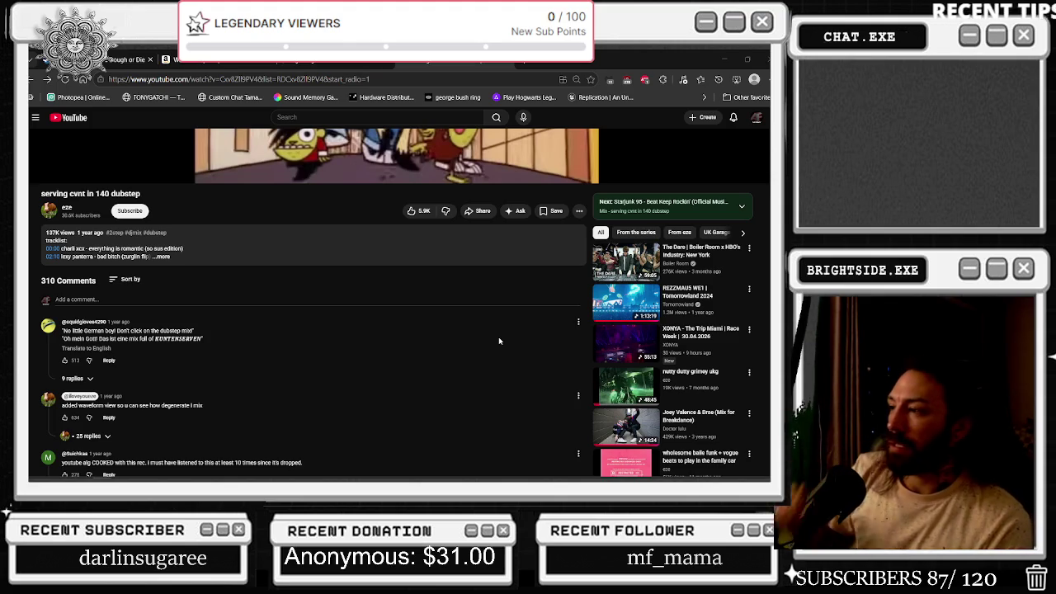
{"action": "scroll", "coordinate": [428, 266], "scroll_direction": "down", "scroll_amount": 5}
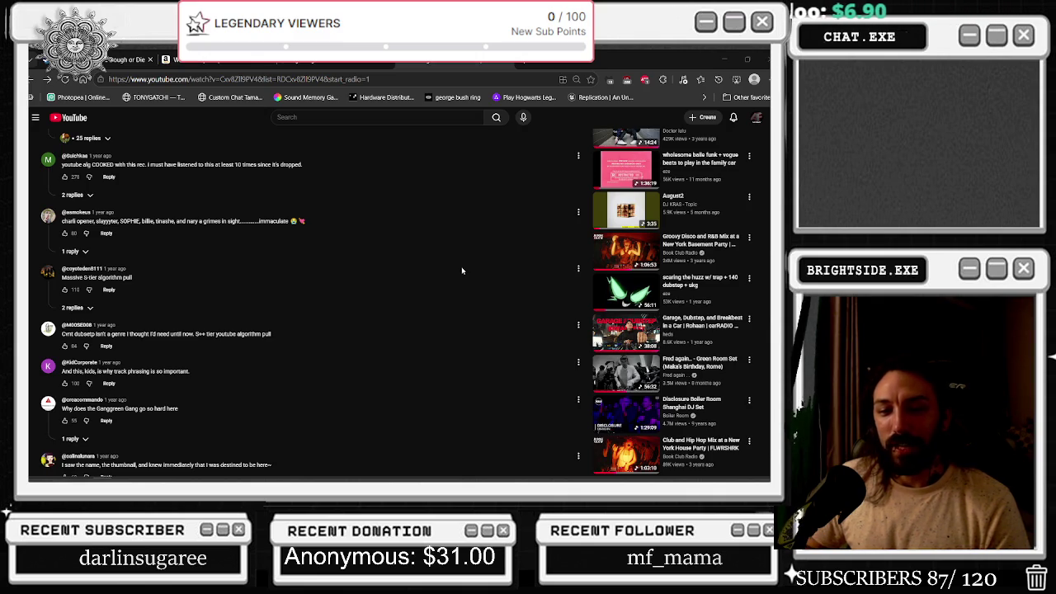
{"action": "left_click", "coordinate": [353, 110]}
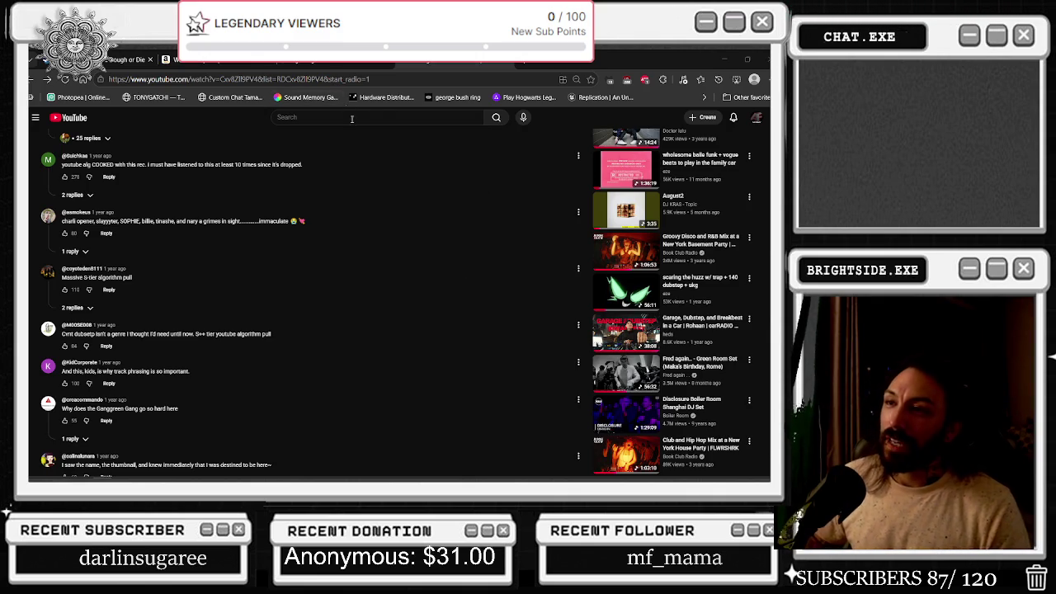
- Search for 'TROVE LO' and open Tove Lo's 'No One Dies From Love' music video
{"action": "type", "text": "TROVE "}
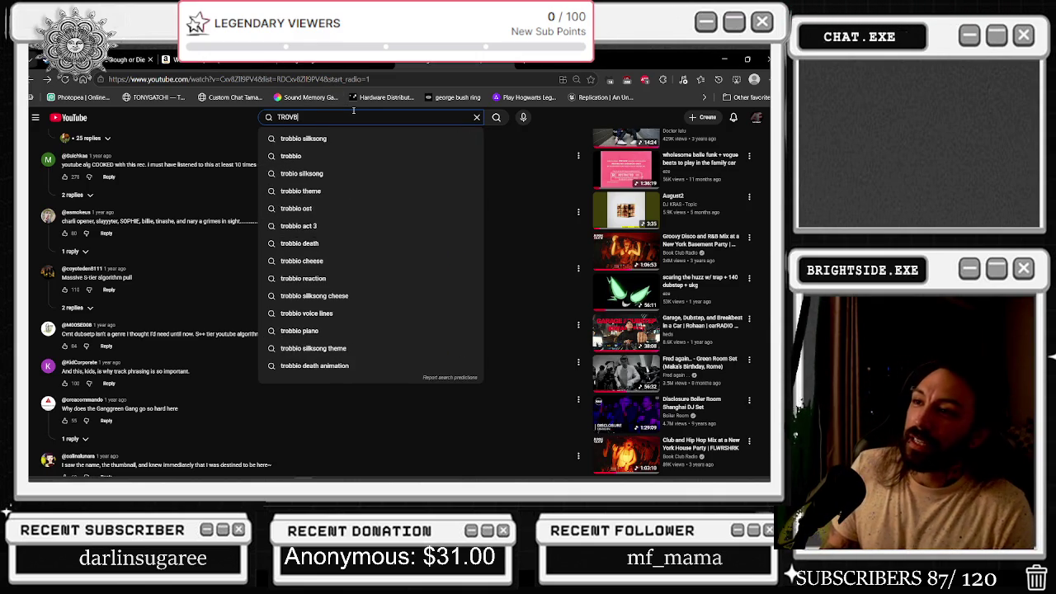
{"action": "type", "text": "LO"}
{"action": "key", "text": "Return"}
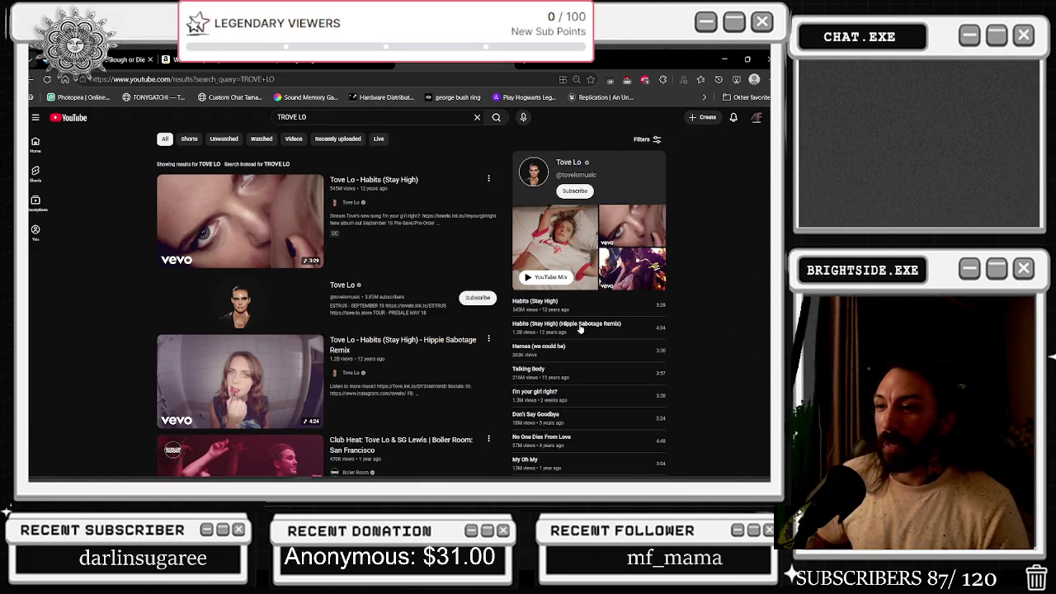
{"action": "scroll", "coordinate": [561, 326], "scroll_direction": "down", "scroll_amount": 1}
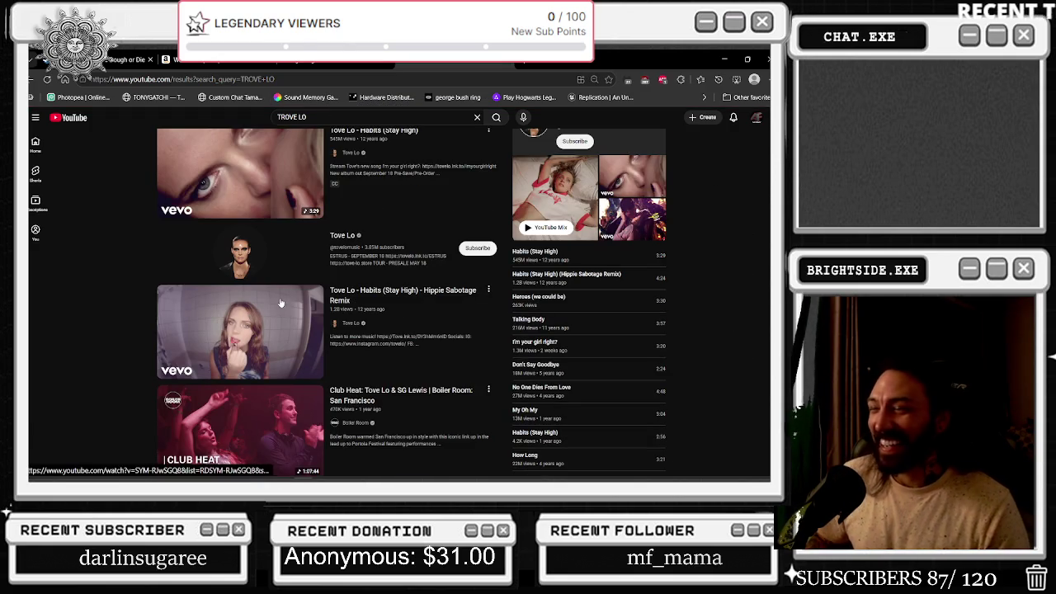
{"action": "scroll", "coordinate": [280, 304], "scroll_direction": "down", "scroll_amount": 5}
{"action": "scroll", "coordinate": [323, 196], "scroll_direction": "down", "scroll_amount": 2}
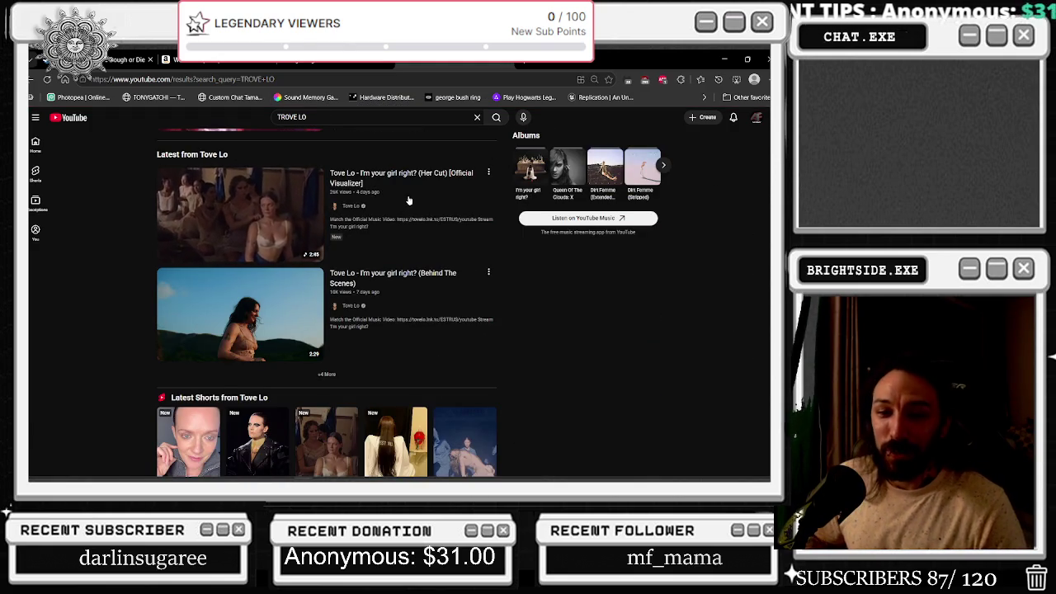
{"action": "scroll", "coordinate": [384, 198], "scroll_direction": "down", "scroll_amount": 4}
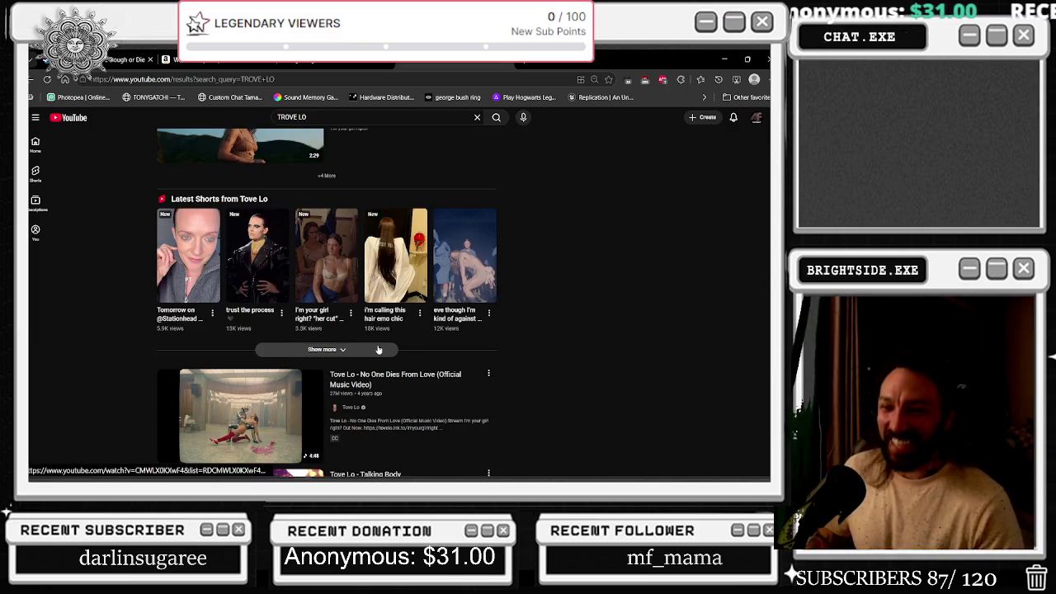
{"action": "left_click", "coordinate": [454, 374]}
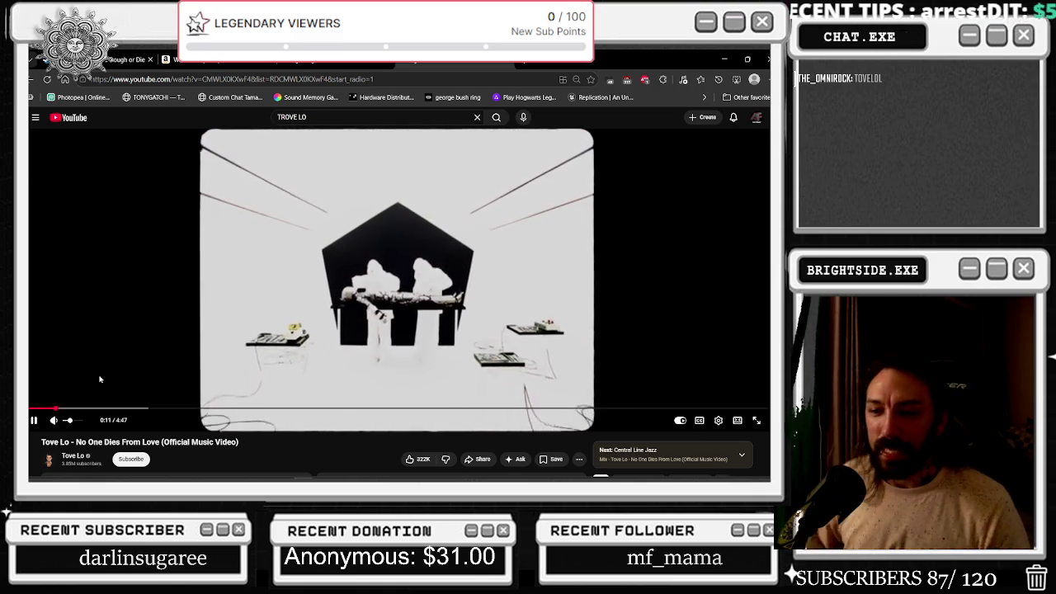
- Scroll the 'No One Dies From Love' watch page while the video plays
{"action": "scroll", "coordinate": [136, 326], "scroll_direction": "down", "scroll_amount": 1}
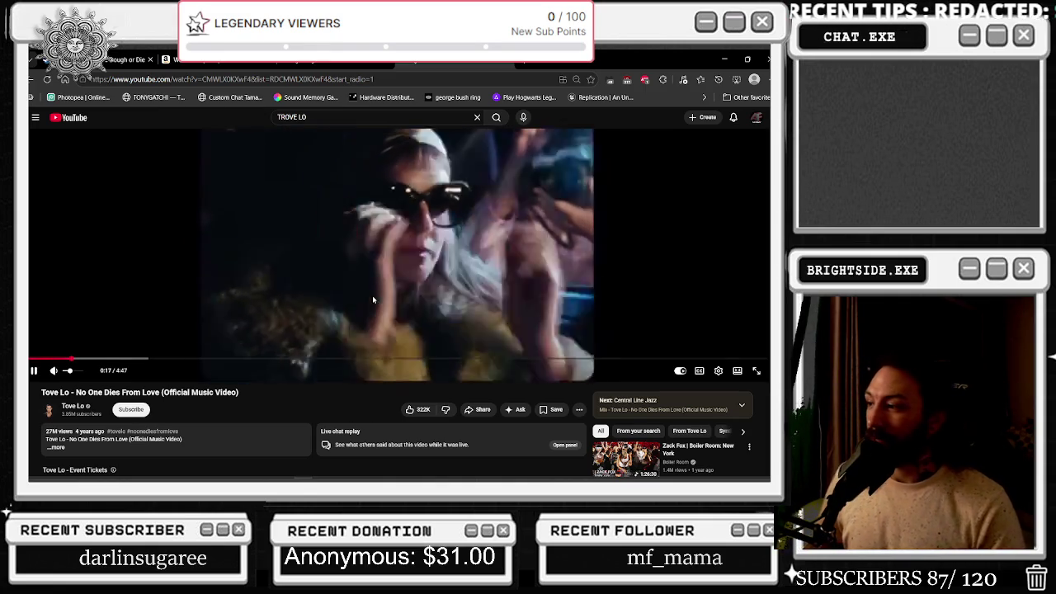
{"action": "scroll", "coordinate": [355, 320], "scroll_direction": "up", "scroll_amount": 1}
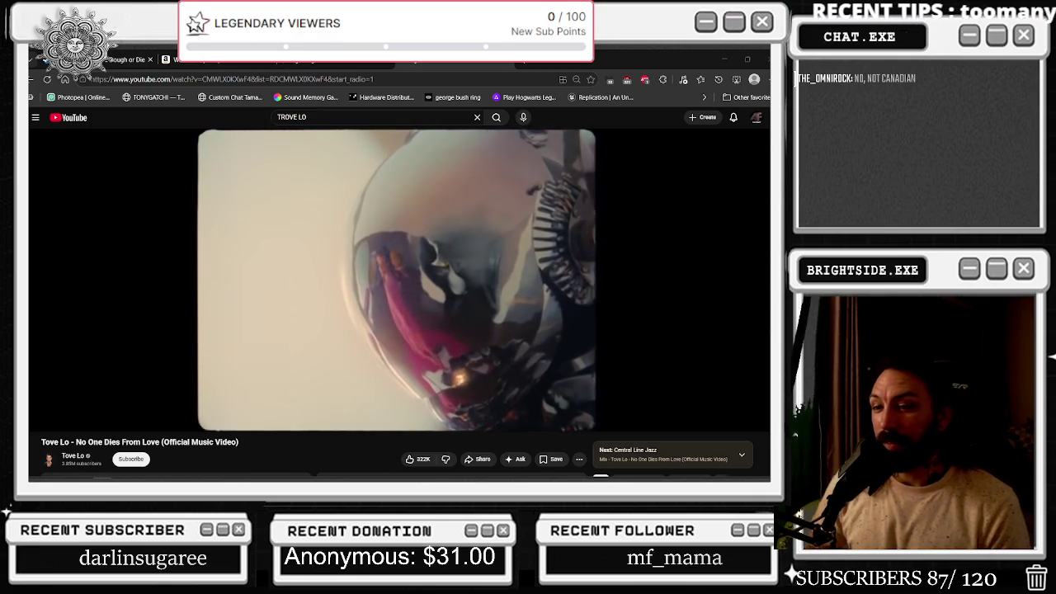
- Let 'No One Dies From Love' play to 4:43 of 4:47 while scrolling the page
{"action": "scroll", "coordinate": [310, 162], "scroll_direction": "down", "scroll_amount": 2}
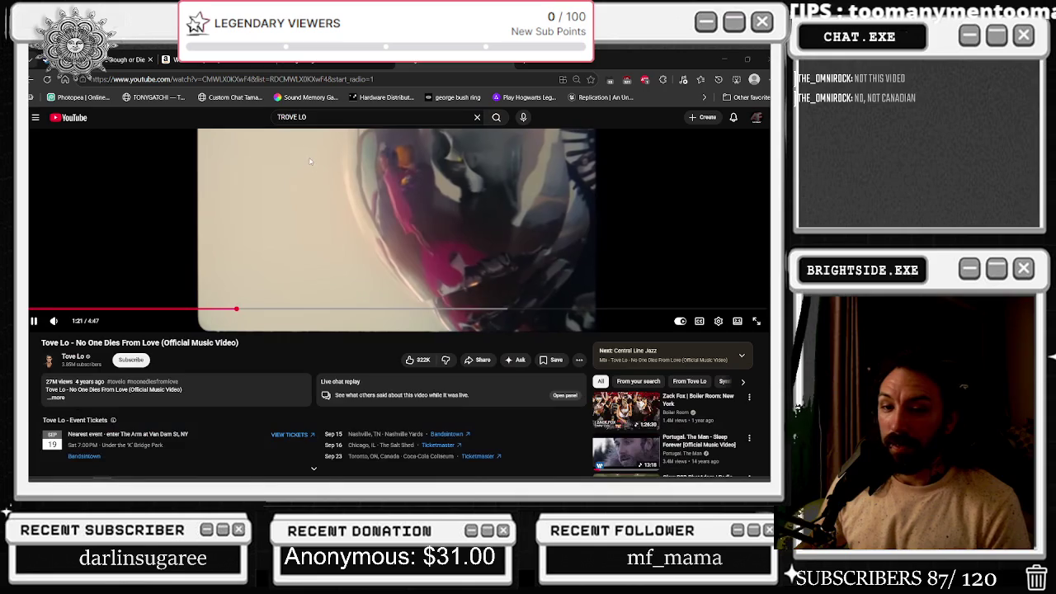
{"action": "scroll", "coordinate": [307, 154], "scroll_direction": "up", "scroll_amount": 2}
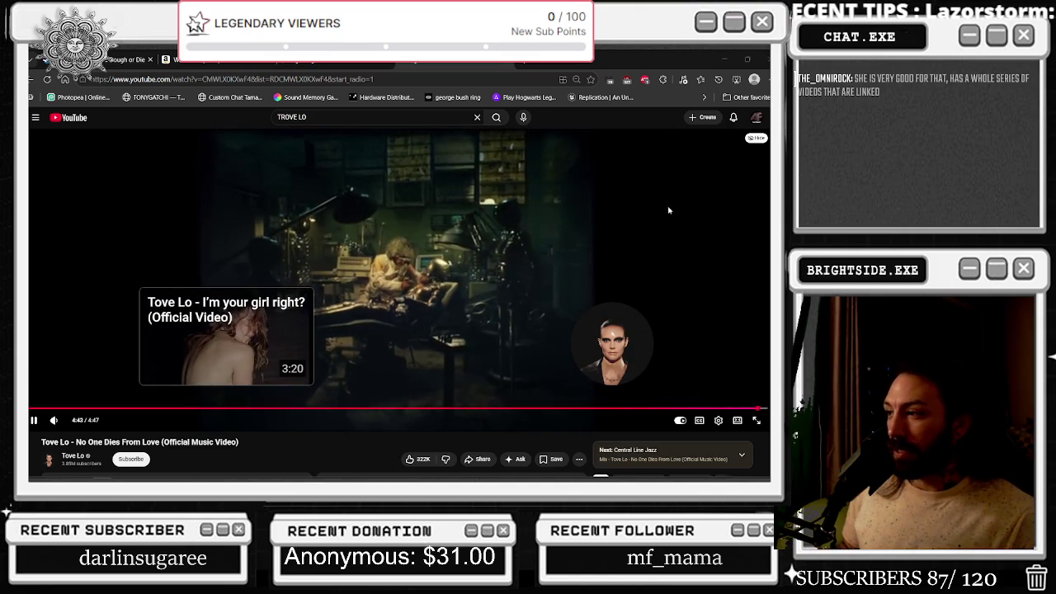
{"action": "scroll", "coordinate": [664, 212], "scroll_direction": "down", "scroll_amount": 1}
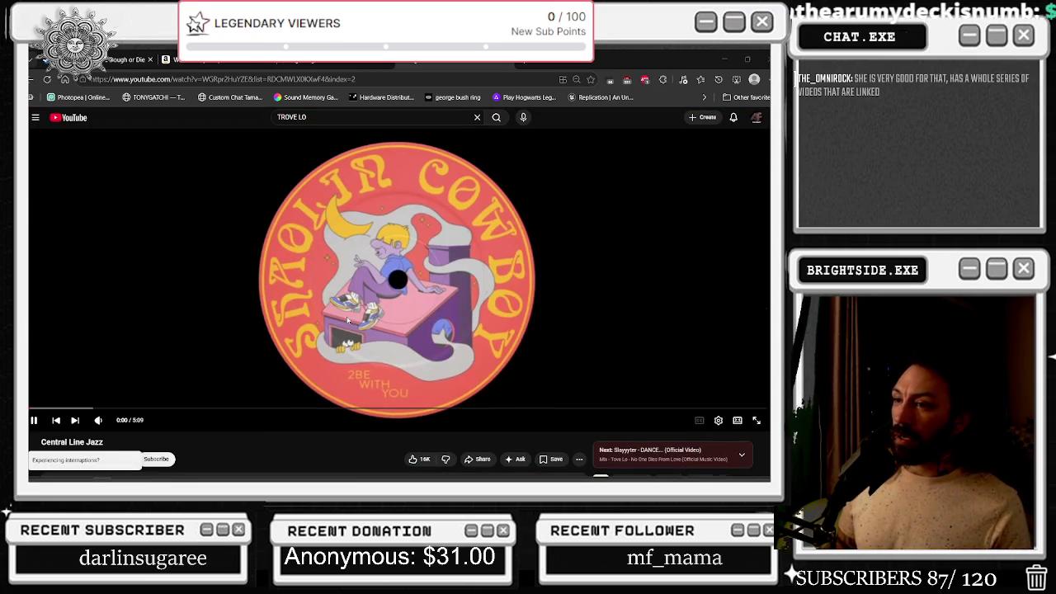
- Pause the autoplayed Central Line Jazz and return to 'No One Dies From Love' at 0:00
{"action": "left_click", "coordinate": [396, 154]}
{"action": "scroll", "coordinate": [395, 154], "scroll_direction": "down", "scroll_amount": 1}
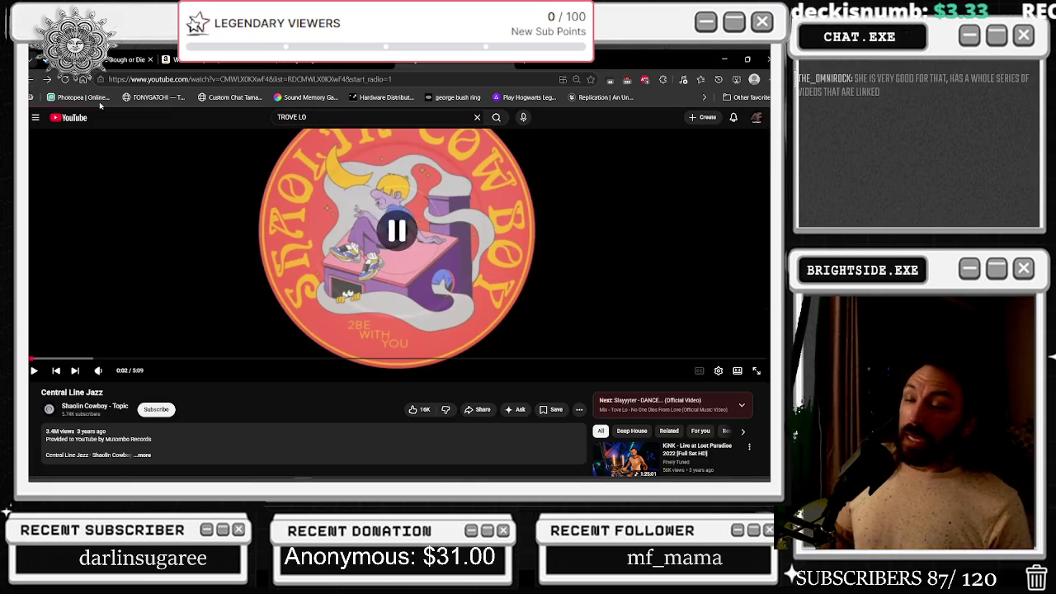
{"action": "key", "text": "shift+n"}
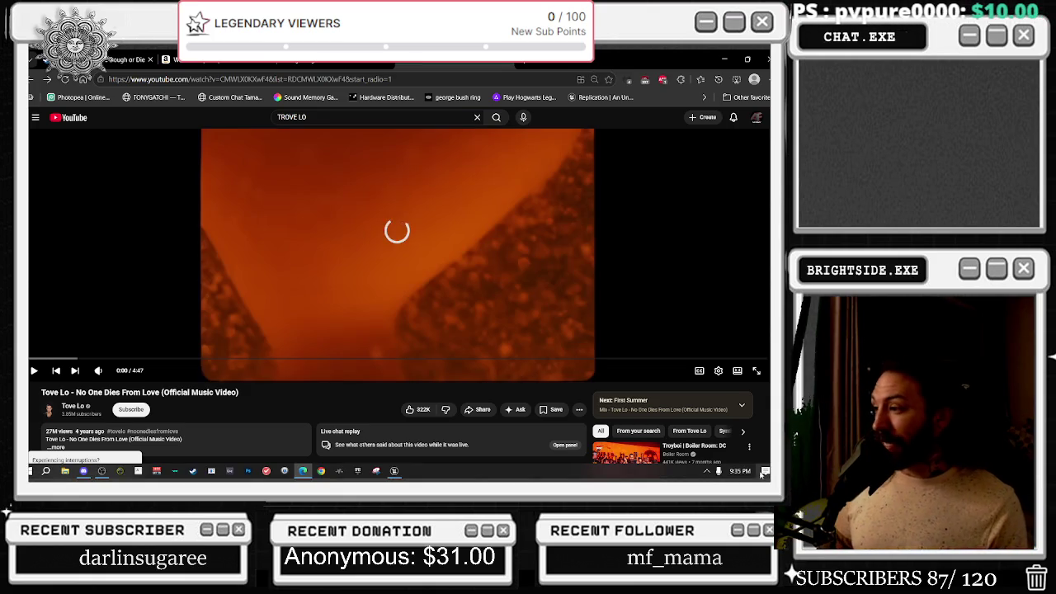
{"action": "left_click", "coordinate": [749, 471]}
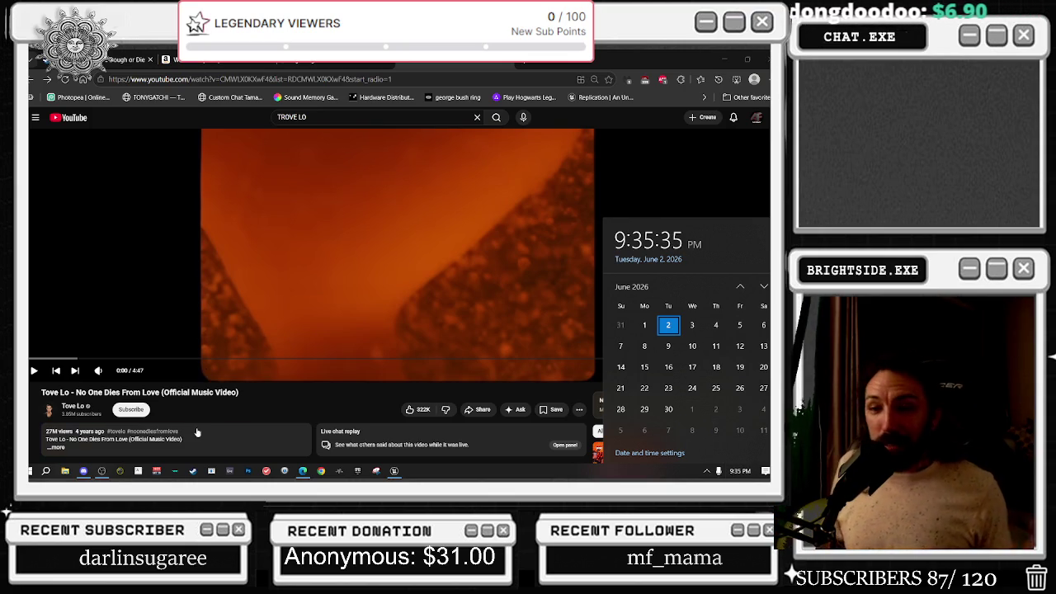
{"action": "left_click", "coordinate": [198, 432]}
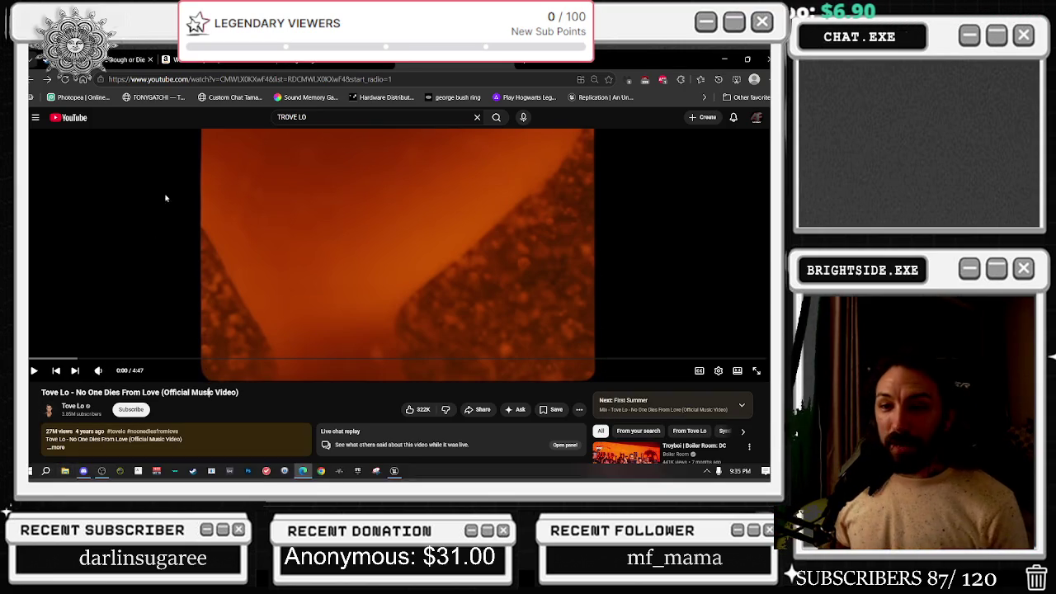
{"action": "scroll", "coordinate": [283, 219], "scroll_direction": "down", "scroll_amount": 3}
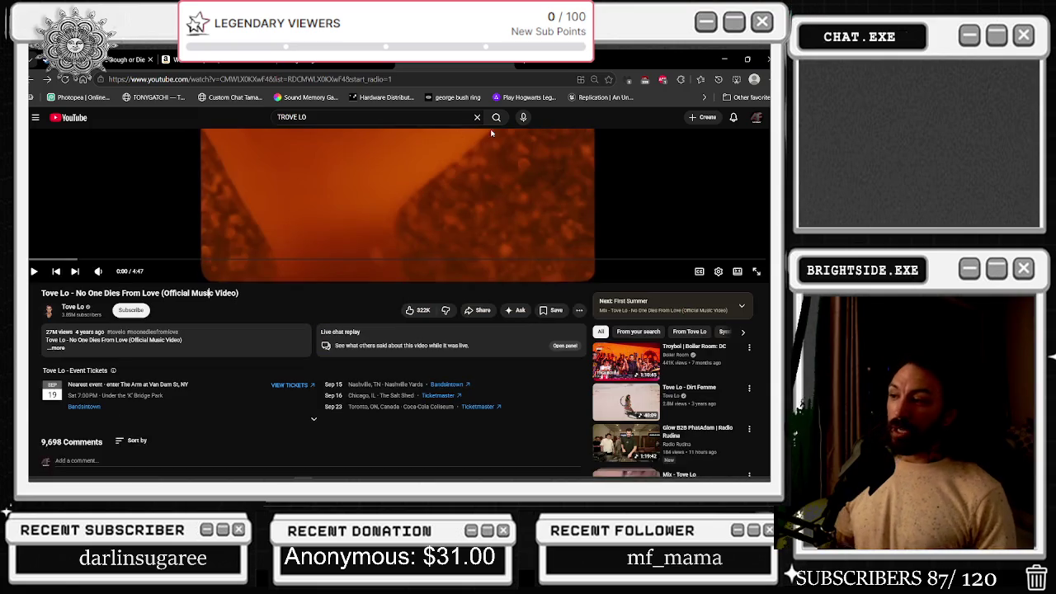
{"action": "scroll", "coordinate": [283, 219], "scroll_direction": "up", "scroll_amount": 3}
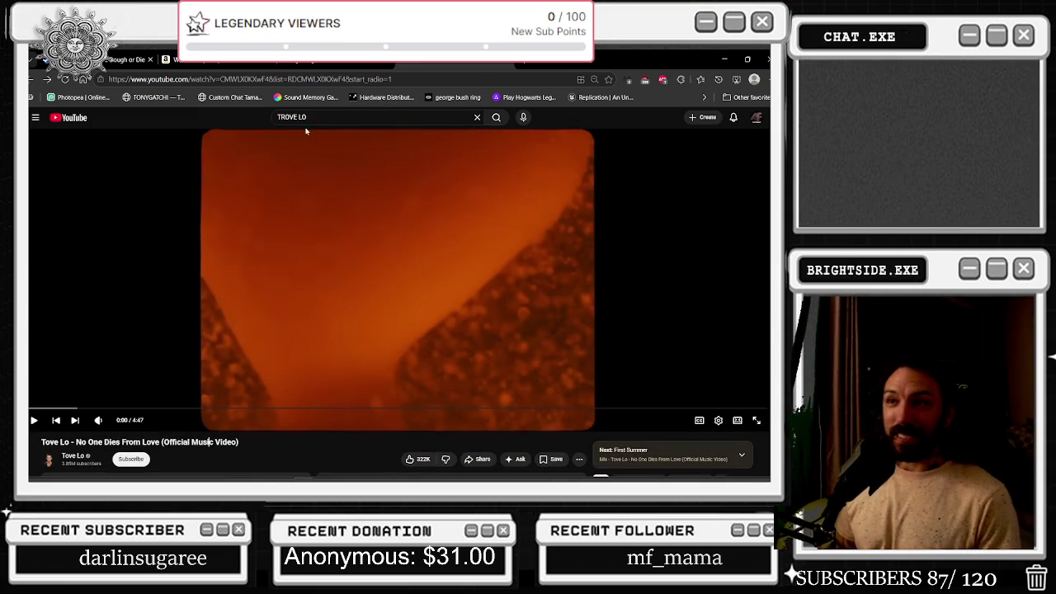
{"action": "left_click", "coordinate": [285, 114]}
{"action": "key", "text": "Return"}
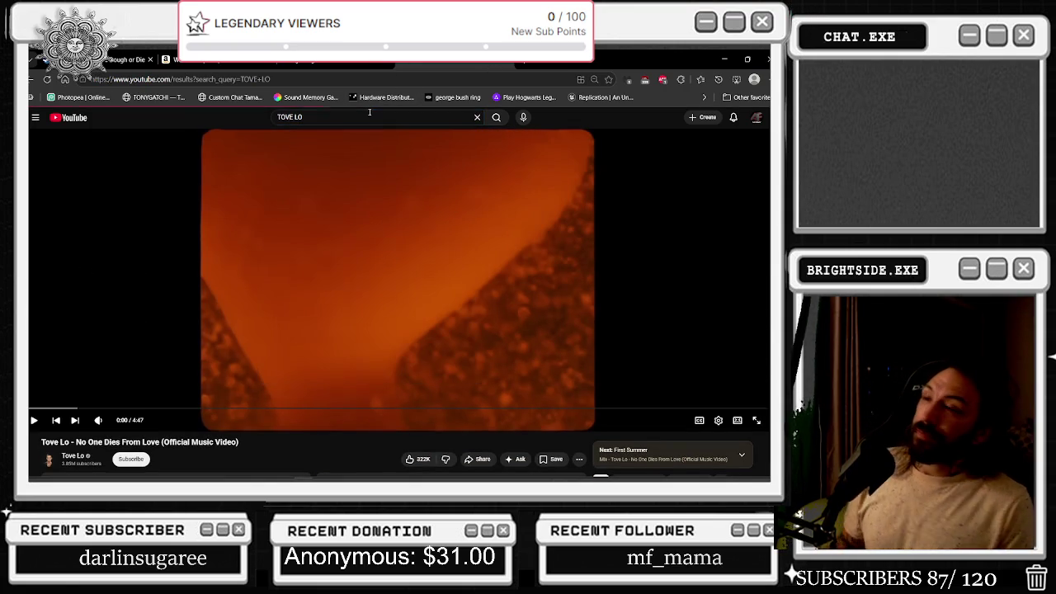
{"action": "key", "text": "ctrl+a"}
{"action": "key", "text": "BackSpace"}
{"action": "type", "text": "RE"}
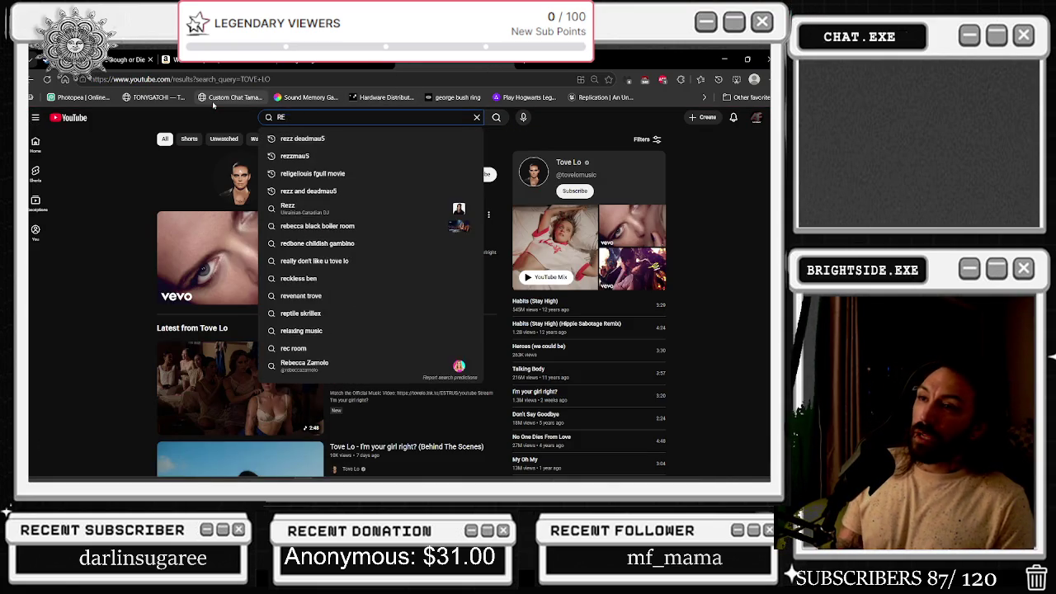
{"action": "type", "text": "BECA"}
{"action": "type", "text": "BLACK"}
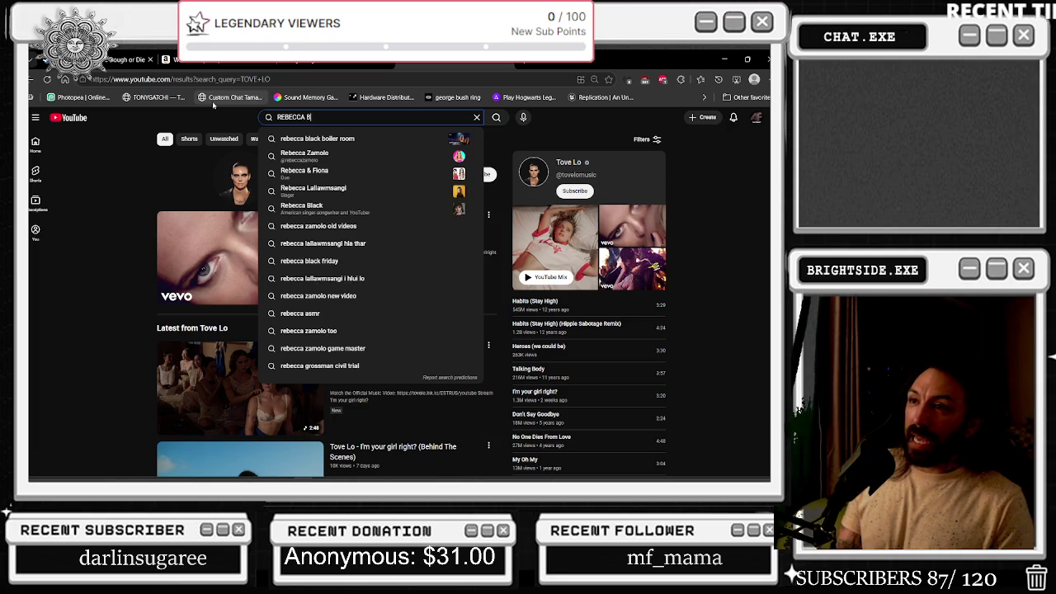
{"action": "key", "text": "Return"}
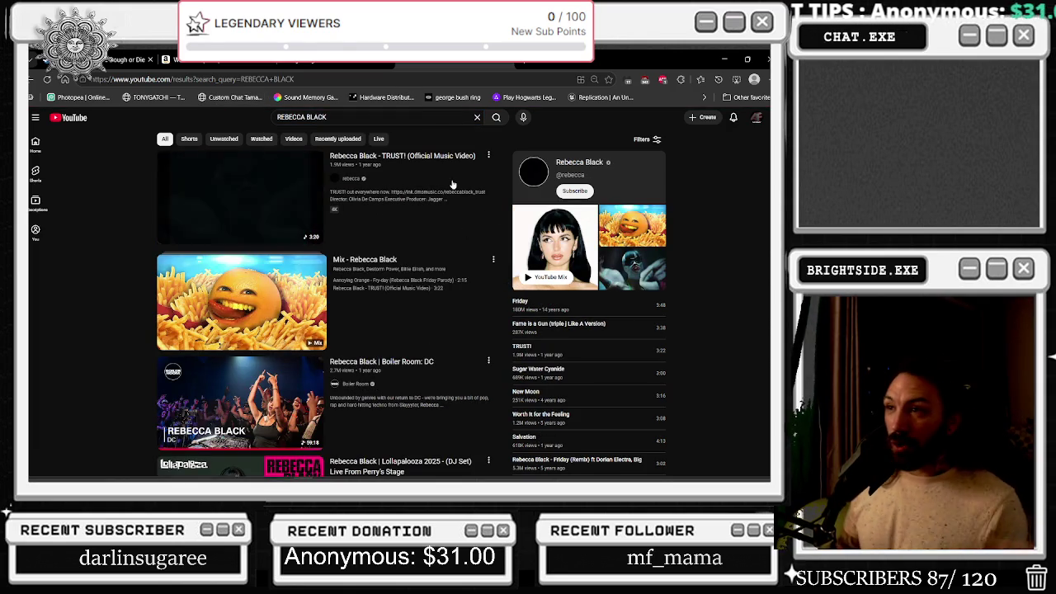
{"action": "mouse_move", "coordinate": [495, 470]}
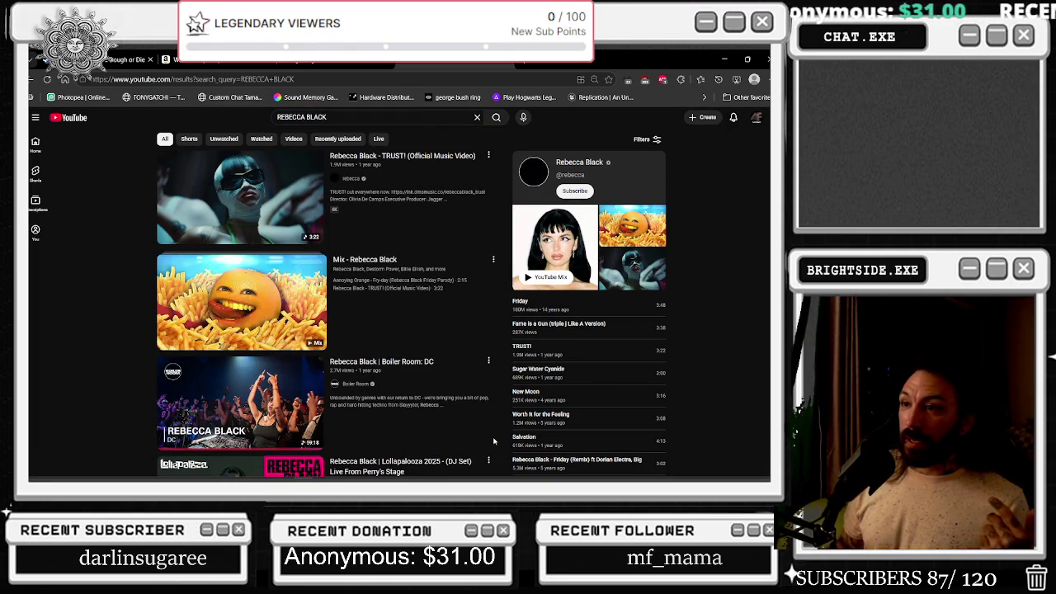
{"action": "scroll", "coordinate": [487, 387], "scroll_direction": "down", "scroll_amount": 2}
{"action": "scroll", "coordinate": [487, 388], "scroll_direction": "down", "scroll_amount": 5}
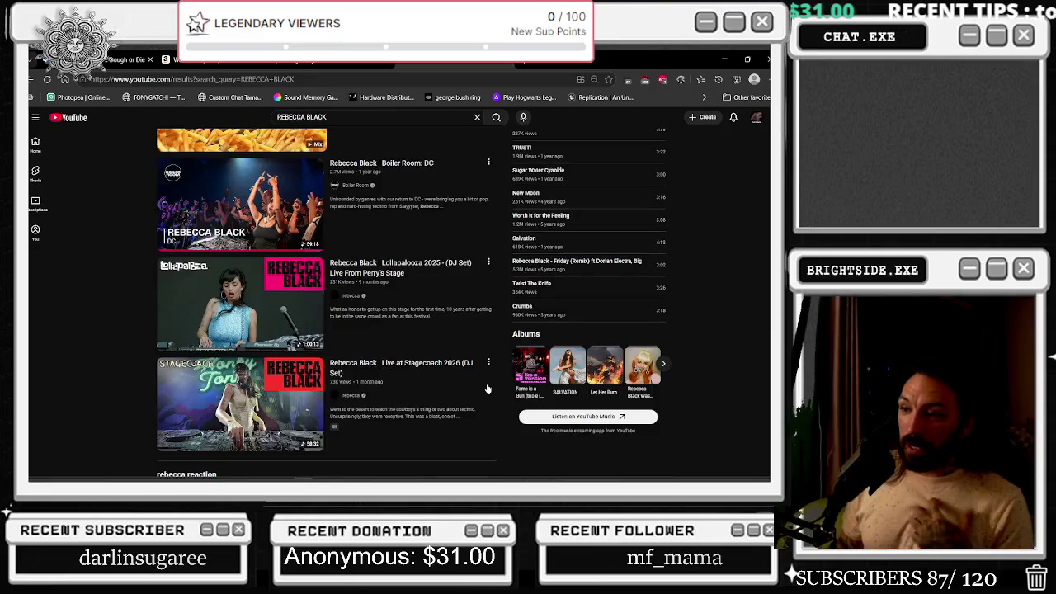
{"action": "scroll", "coordinate": [470, 373], "scroll_direction": "down", "scroll_amount": 3}
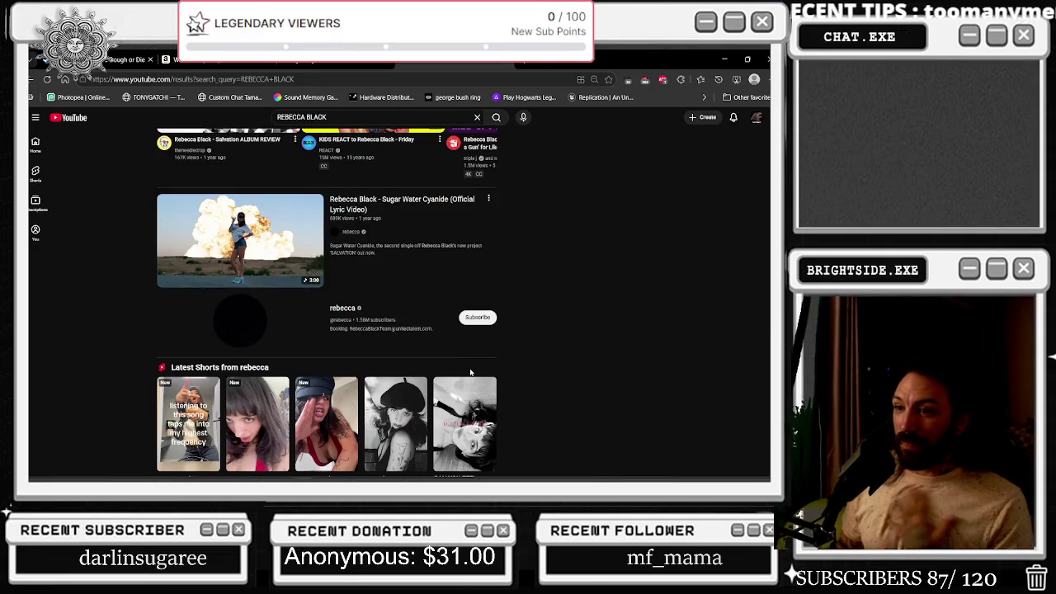
{"action": "scroll", "coordinate": [470, 373], "scroll_direction": "down", "scroll_amount": 2}
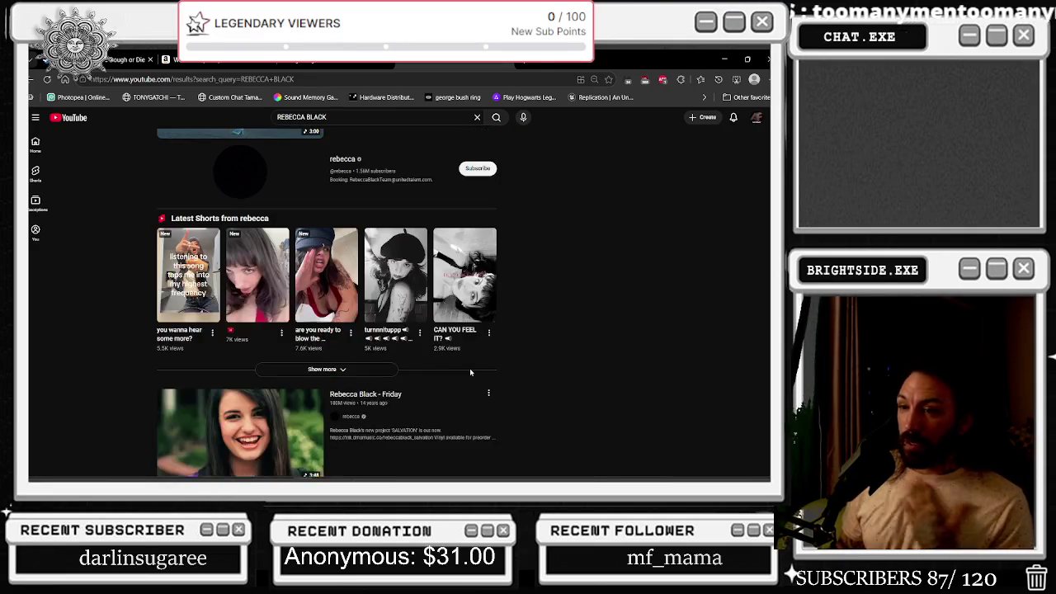
{"action": "scroll", "coordinate": [470, 373], "scroll_direction": "down", "scroll_amount": 3}
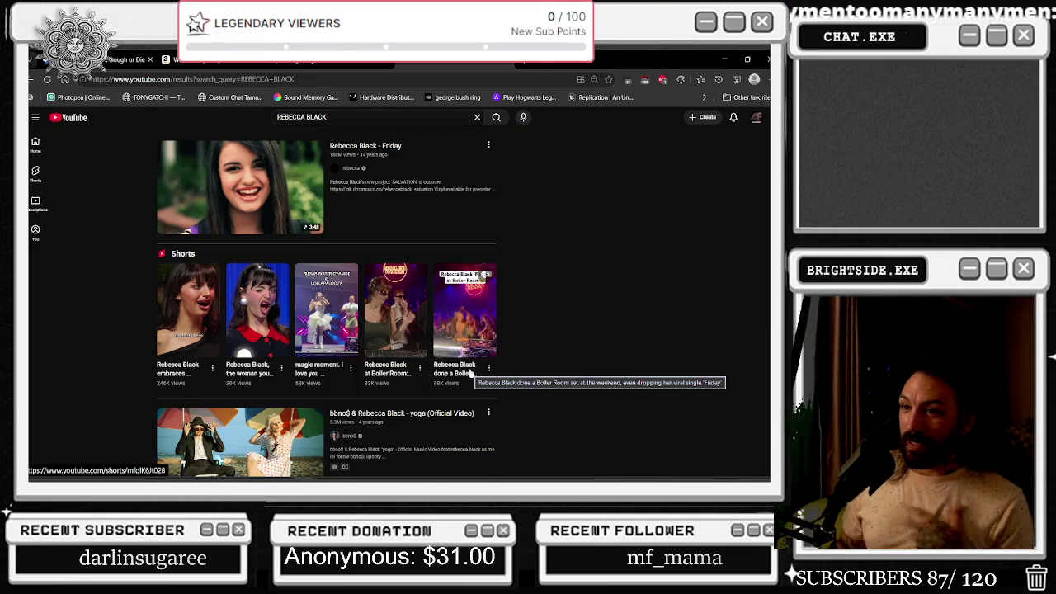
{"action": "scroll", "coordinate": [470, 373], "scroll_direction": "down", "scroll_amount": 2}
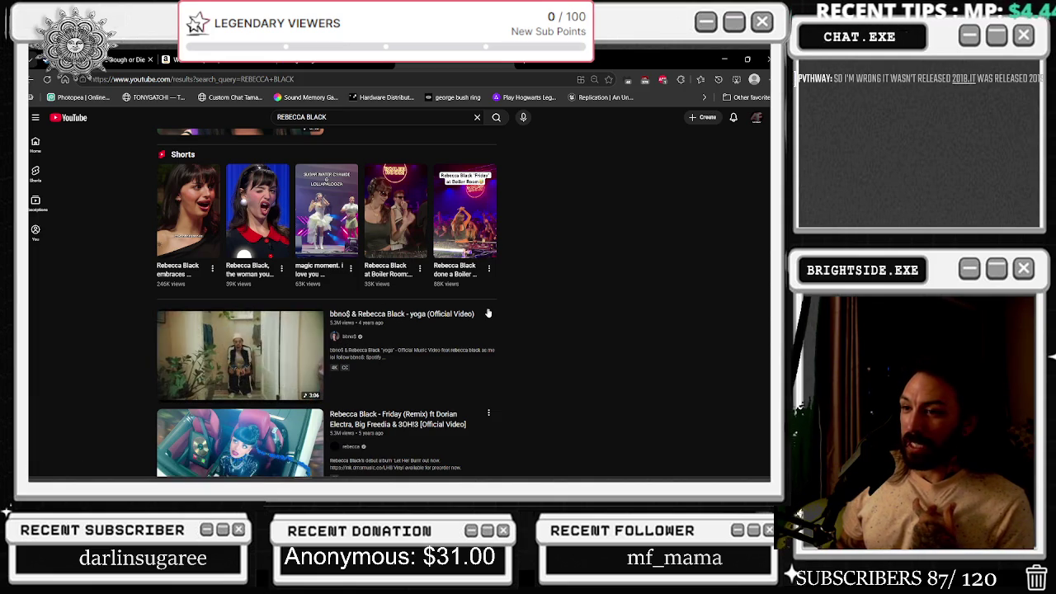
{"action": "scroll", "coordinate": [487, 313], "scroll_direction": "down", "scroll_amount": 2}
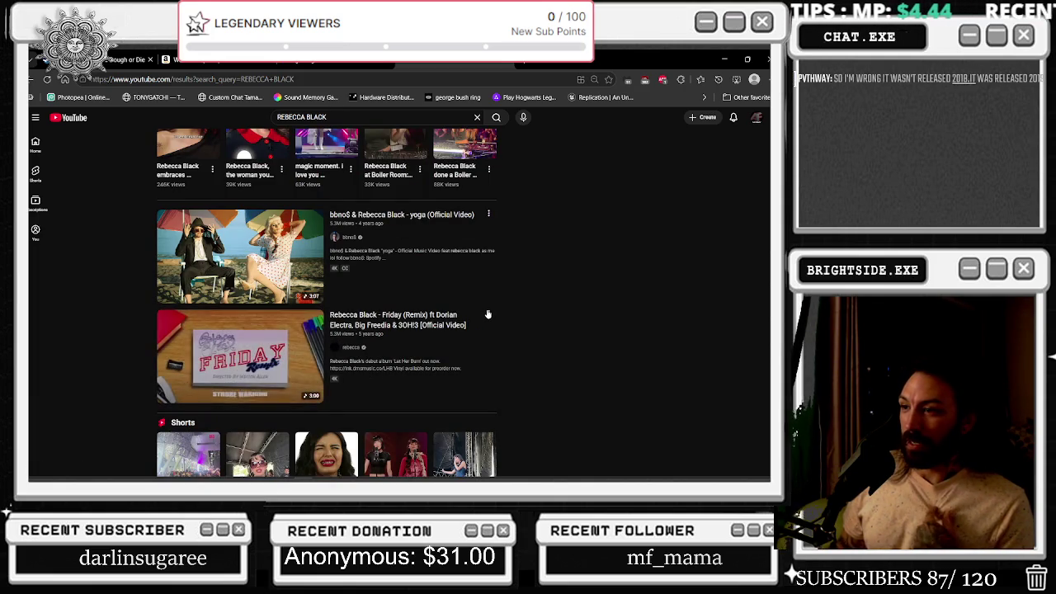
{"action": "scroll", "coordinate": [487, 313], "scroll_direction": "down", "scroll_amount": 4}
{"action": "scroll", "coordinate": [487, 313], "scroll_direction": "up", "scroll_amount": 2}
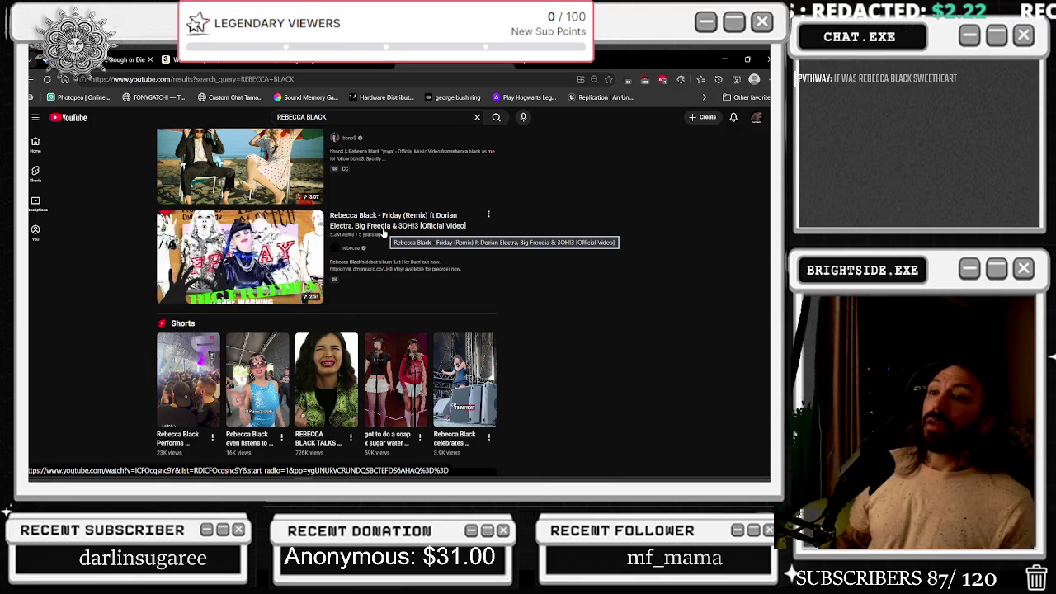
{"action": "scroll", "coordinate": [552, 255], "scroll_direction": "down", "scroll_amount": 5}
{"action": "scroll", "coordinate": [582, 250], "scroll_direction": "down", "scroll_amount": 2}
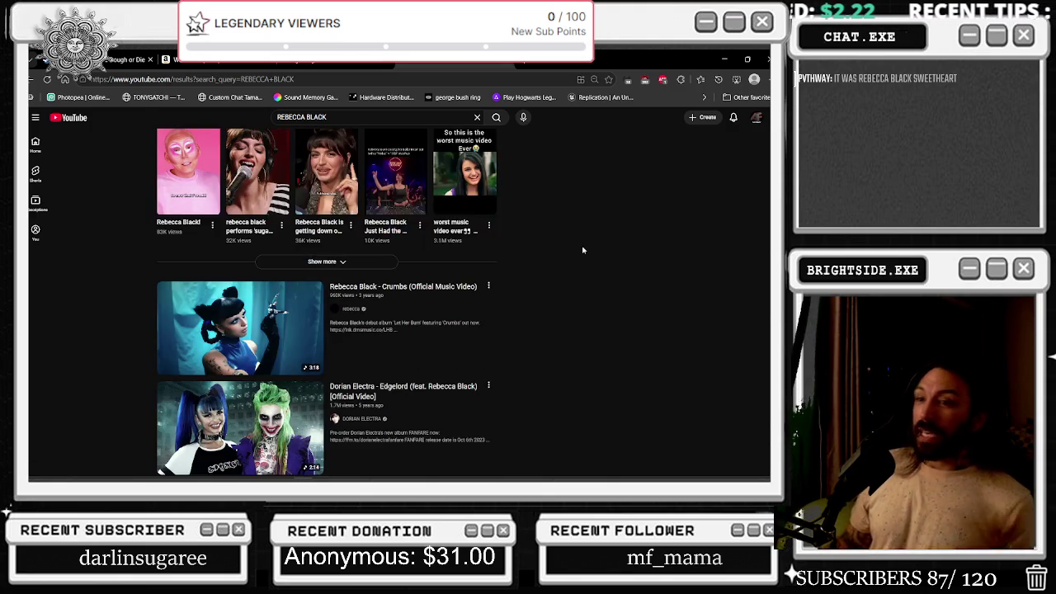
{"action": "scroll", "coordinate": [461, 254], "scroll_direction": "down", "scroll_amount": 1}
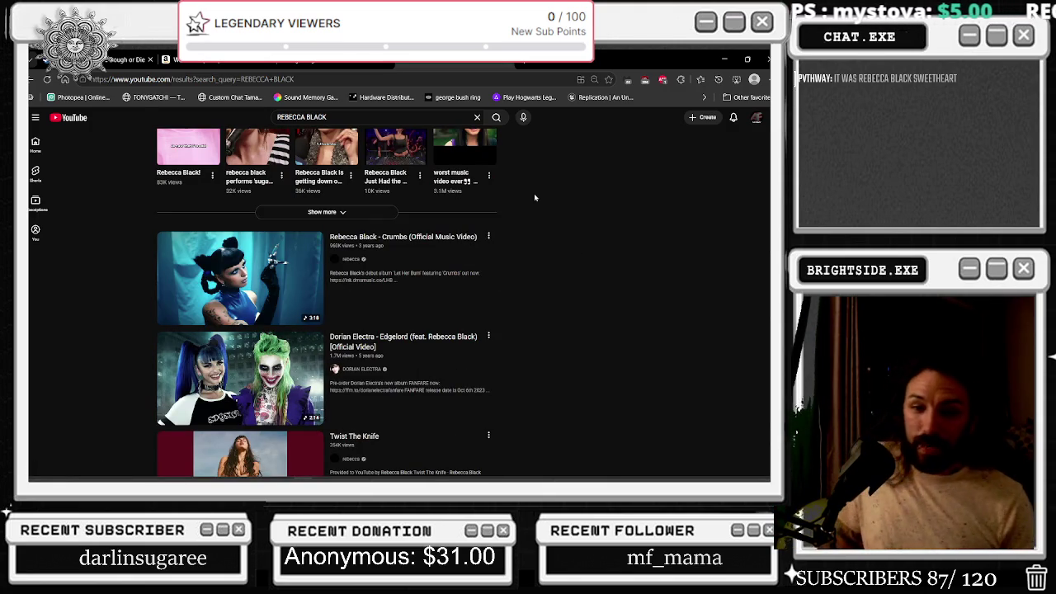
{"action": "mouse_move", "coordinate": [477, 245]}
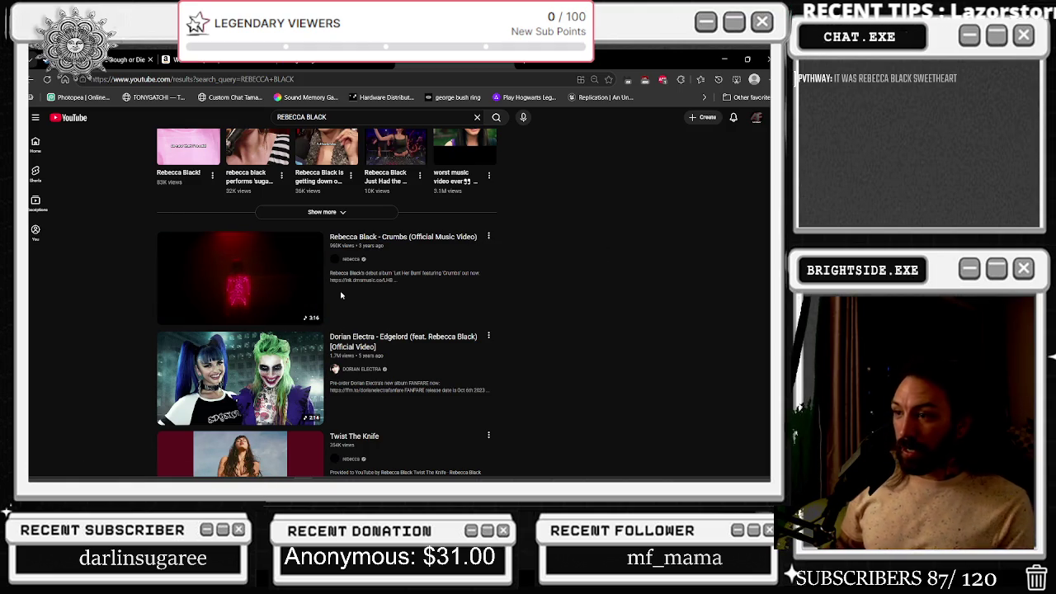
{"action": "scroll", "coordinate": [342, 294], "scroll_direction": "down", "scroll_amount": 3}
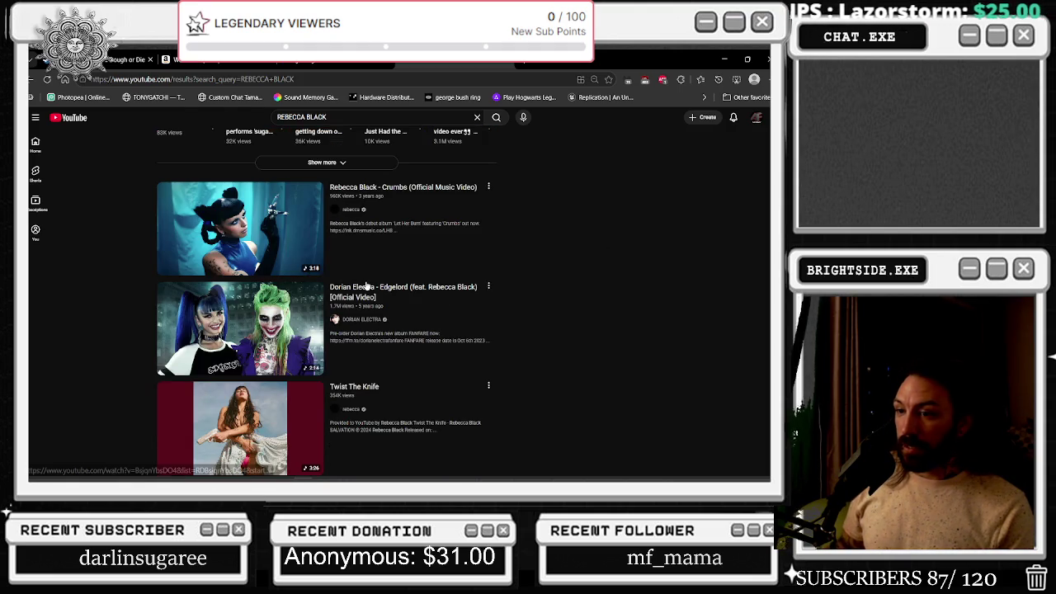
{"action": "scroll", "coordinate": [368, 187], "scroll_direction": "down", "scroll_amount": 2}
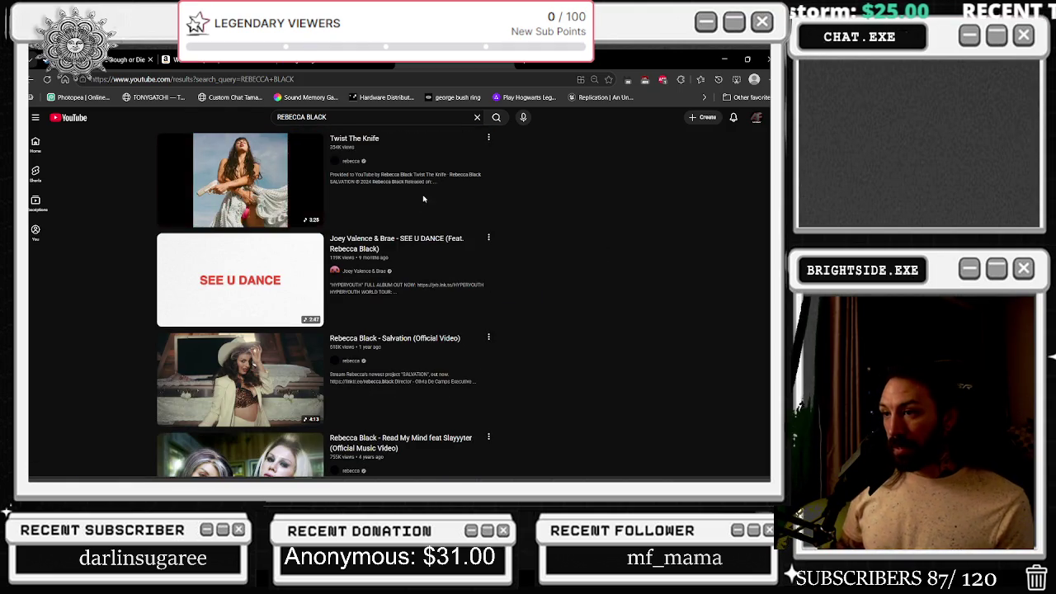
{"action": "scroll", "coordinate": [512, 235], "scroll_direction": "down", "scroll_amount": 1}
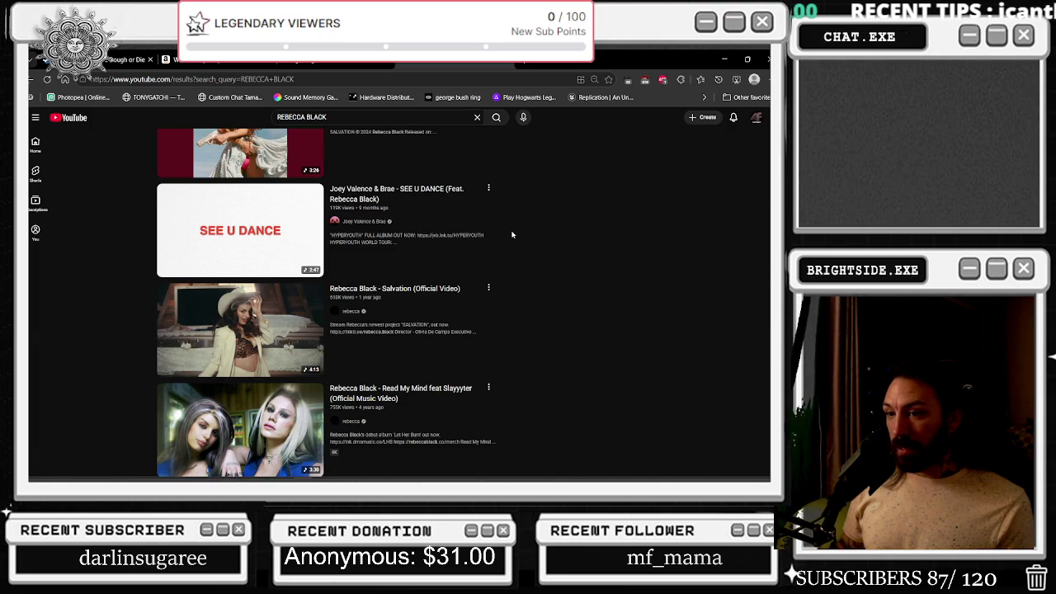
{"action": "scroll", "coordinate": [512, 235], "scroll_direction": "down", "scroll_amount": 4}
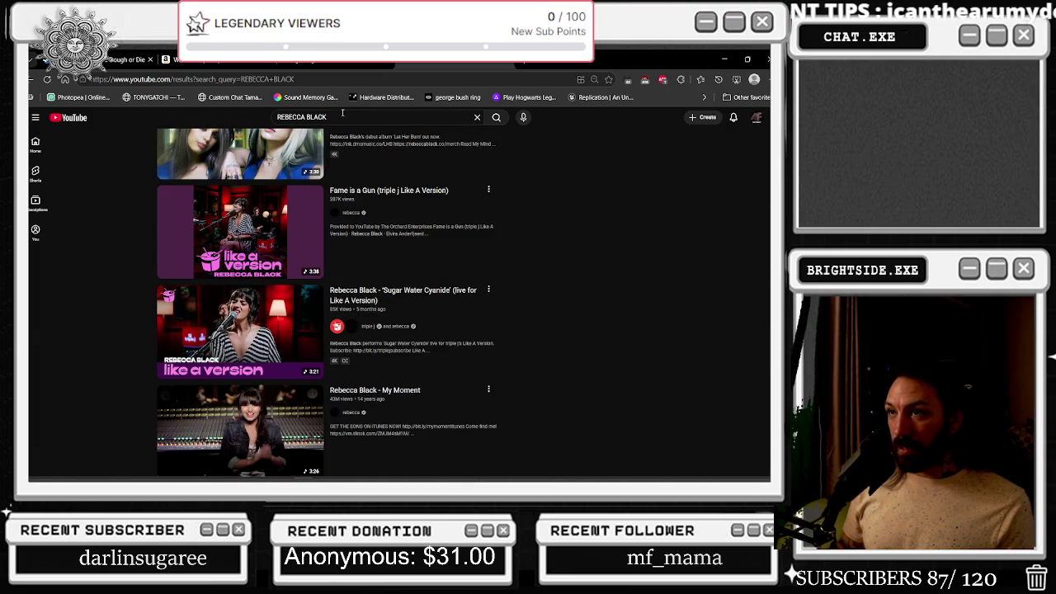
- Add 'SWEETHEART' to the Rebecca Black search and play the Sweetheart music video
{"action": "left_click", "coordinate": [342, 113]}
{"action": "type", "text": "SWEETHEART"}
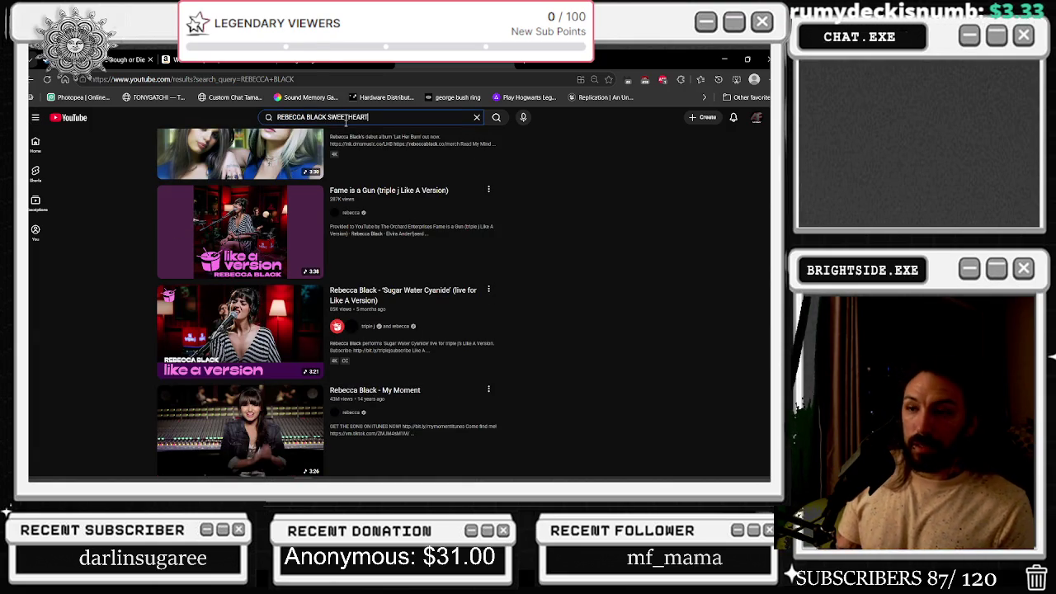
{"action": "key", "text": "Return"}
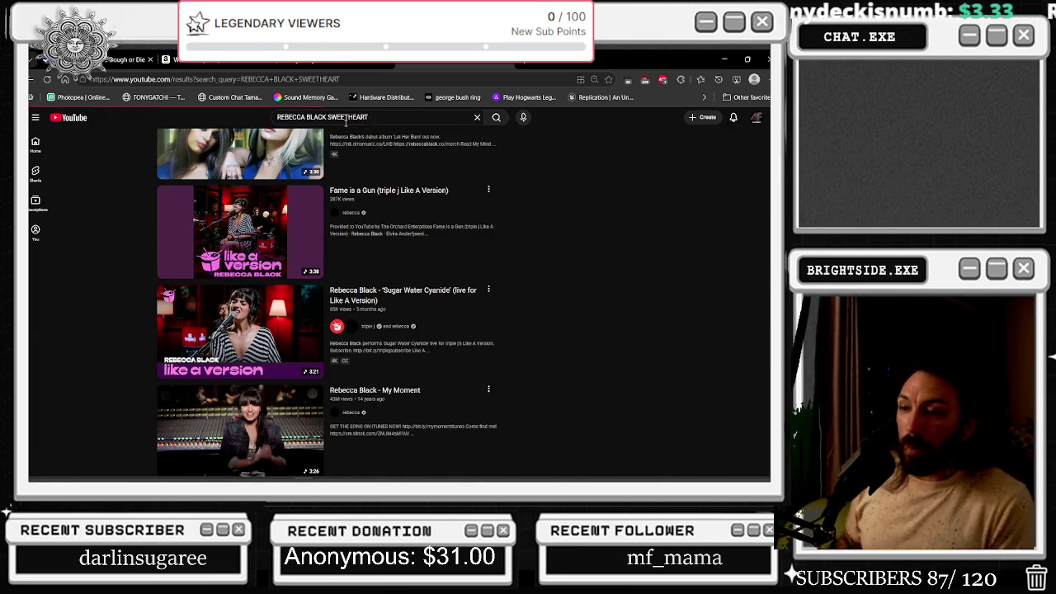
{"action": "left_click", "coordinate": [316, 185]}
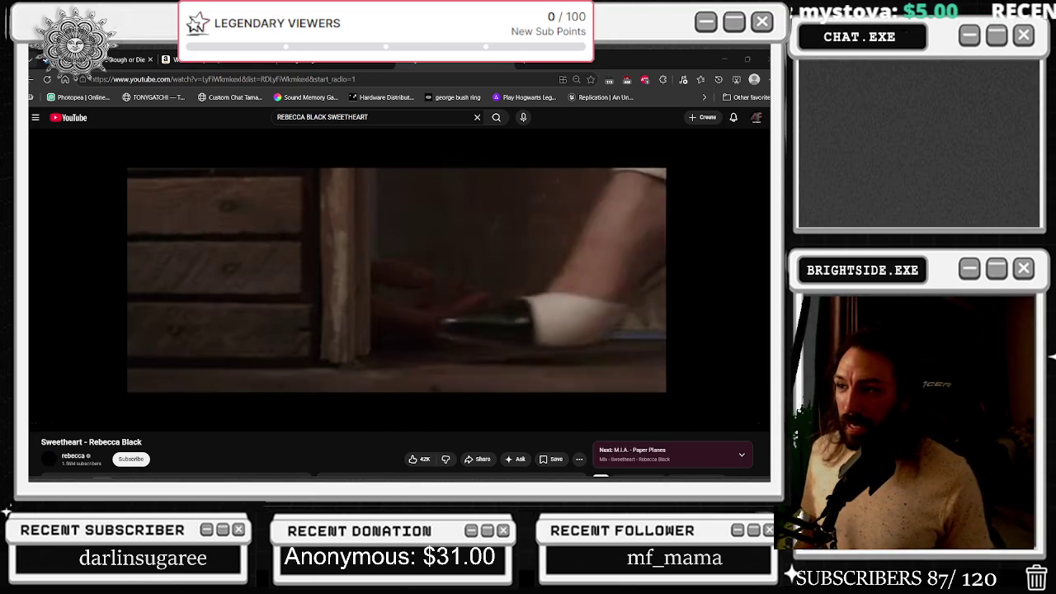
{"action": "mouse_move", "coordinate": [443, 278]}
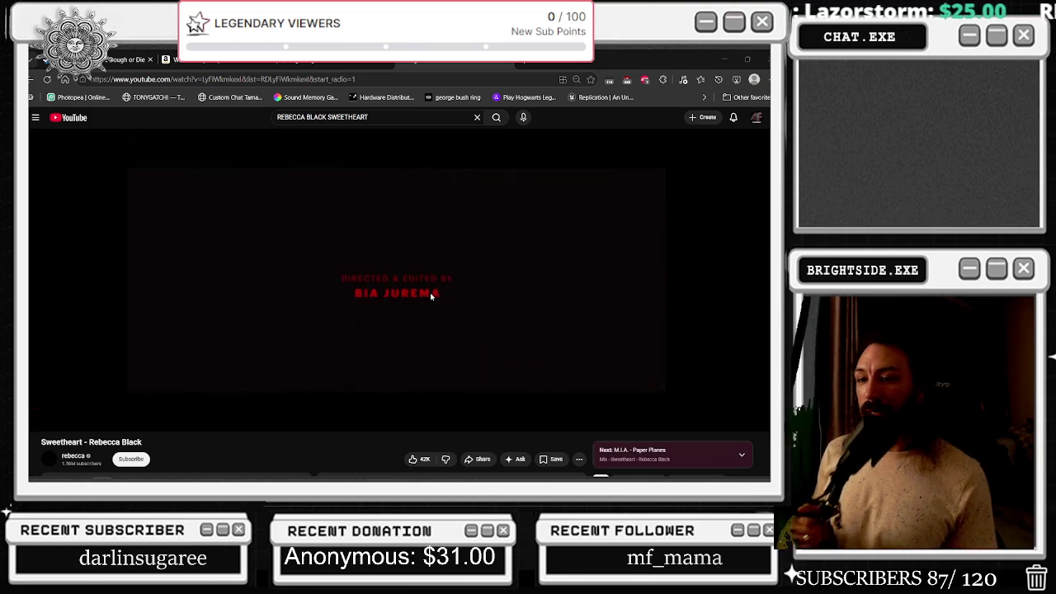
{"action": "scroll", "coordinate": [431, 297], "scroll_direction": "down", "scroll_amount": 3}
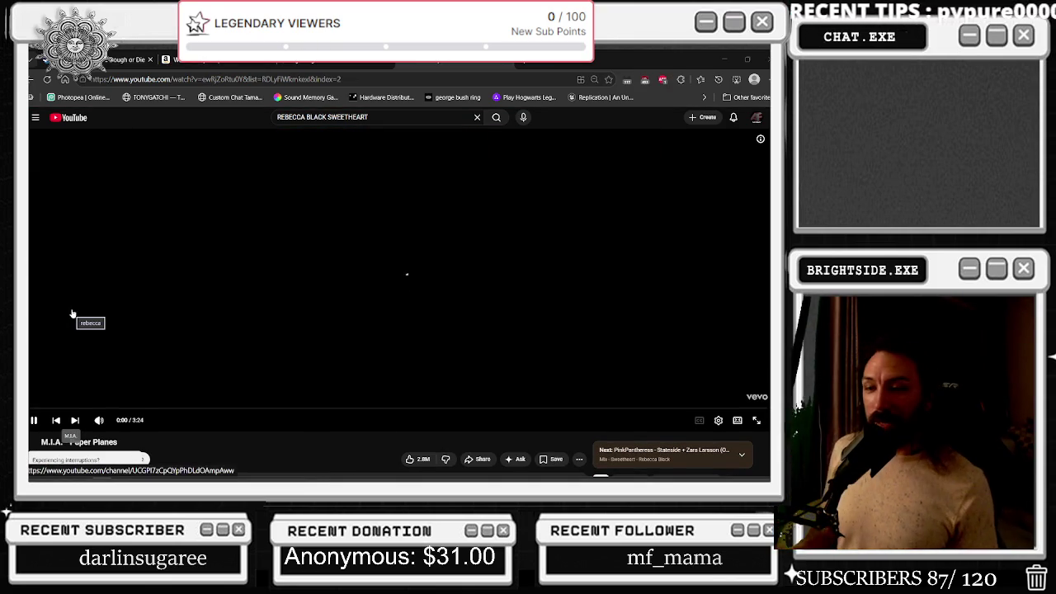
- Pause and resume M.I.A.'s Paper Planes, then drag the browser aside to reveal the editor
{"action": "scroll", "coordinate": [112, 303], "scroll_direction": "down", "scroll_amount": 3}
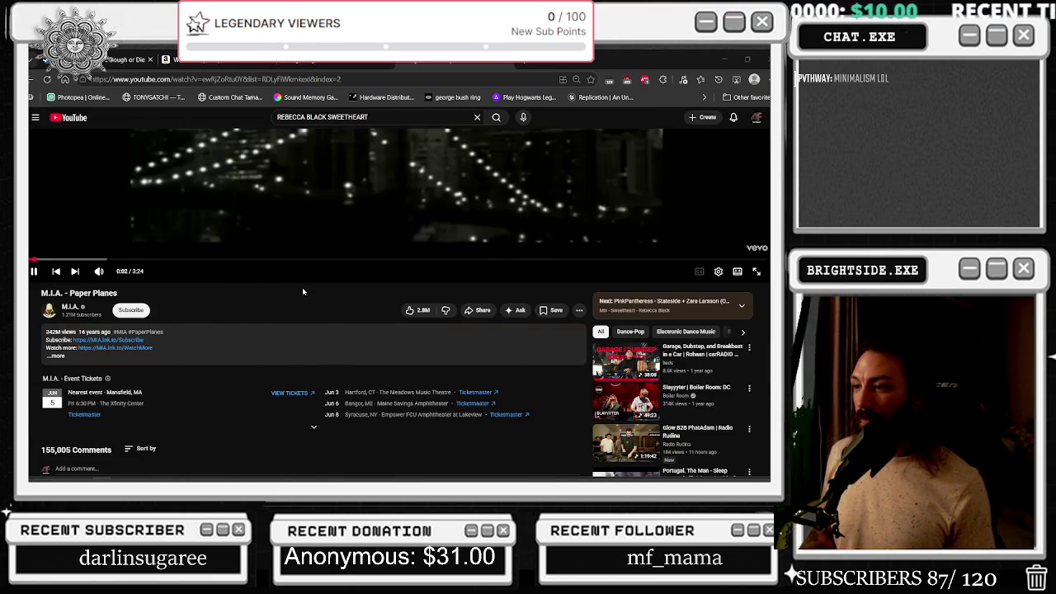
{"action": "scroll", "coordinate": [303, 292], "scroll_direction": "up", "scroll_amount": 3}
{"action": "scroll", "coordinate": [272, 285], "scroll_direction": "down", "scroll_amount": 2}
{"action": "left_click", "coordinate": [215, 273]}
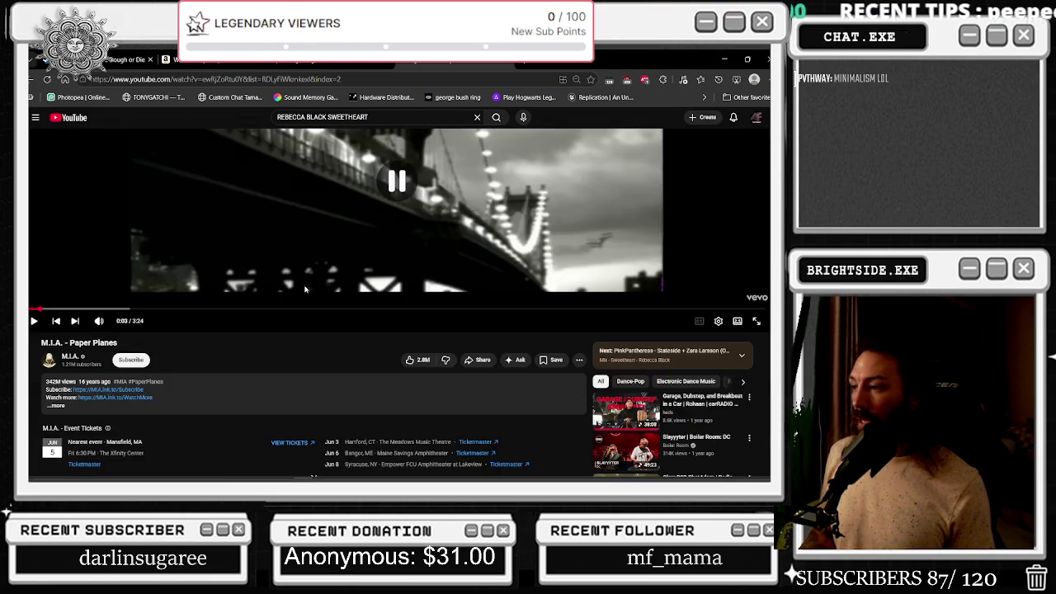
{"action": "left_click", "coordinate": [214, 273]}
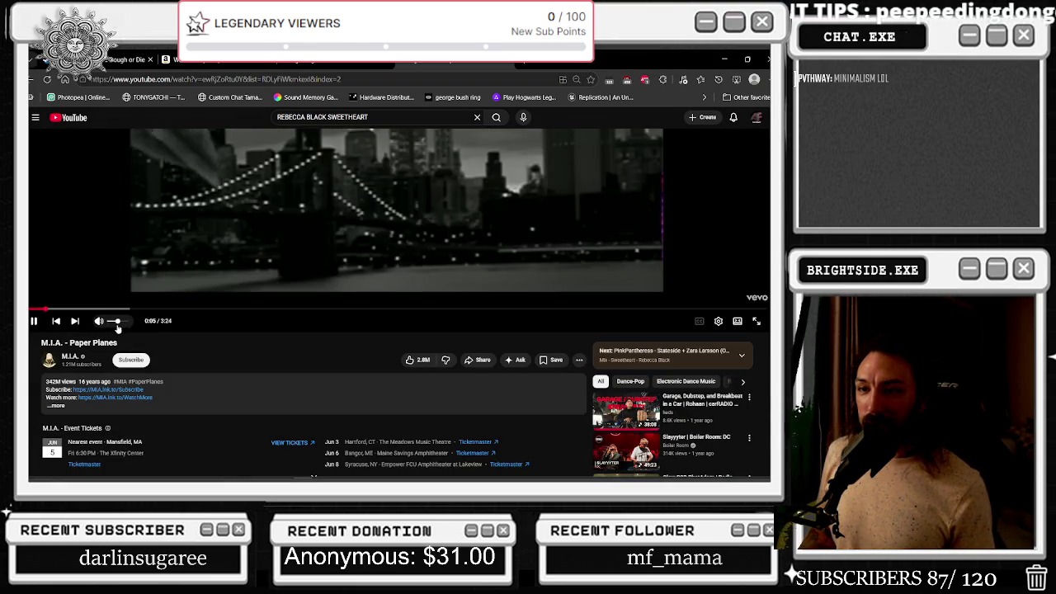
{"action": "left_click_drag", "start_coordinate": [596, 66], "coordinate": [771, 63]}
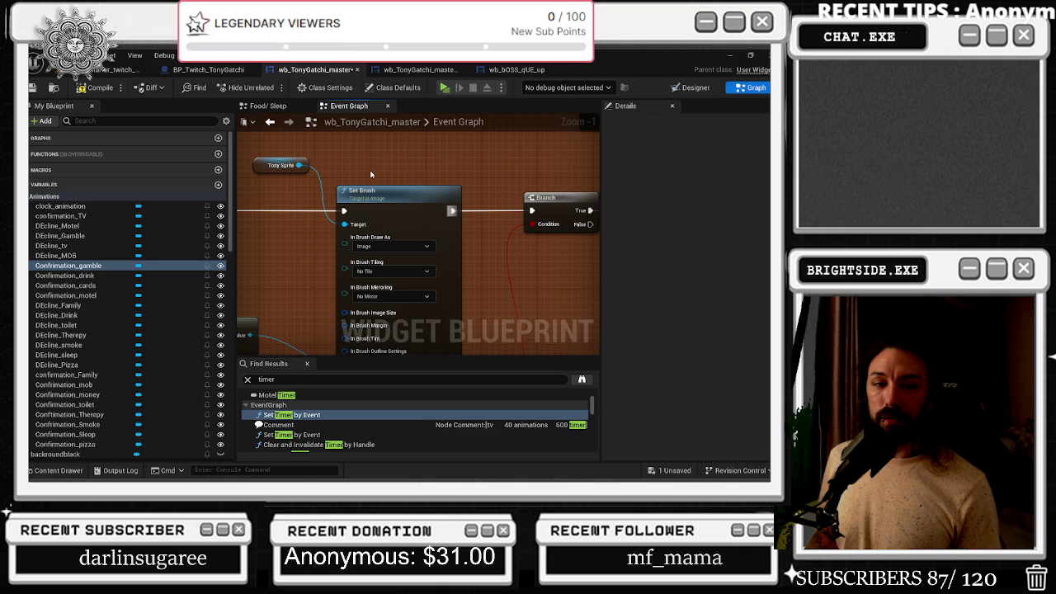
- Zoom the Event Graph out to Zoom -6 and bring Task Manager up over the editor
{"action": "scroll", "coordinate": [371, 174], "scroll_direction": "down", "scroll_amount": 5}
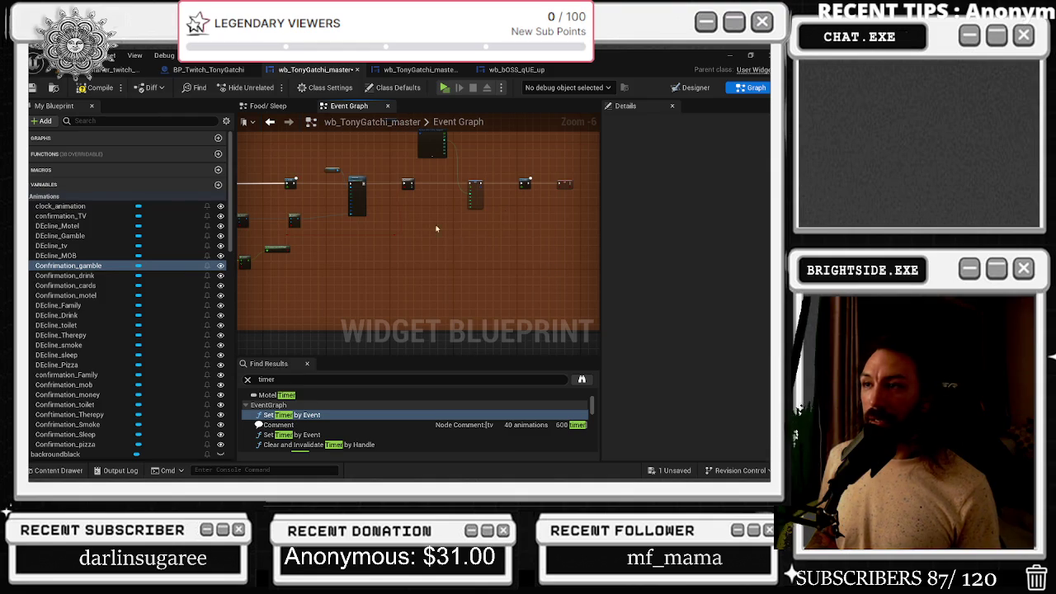
{"action": "key", "text": "alt+Tab"}
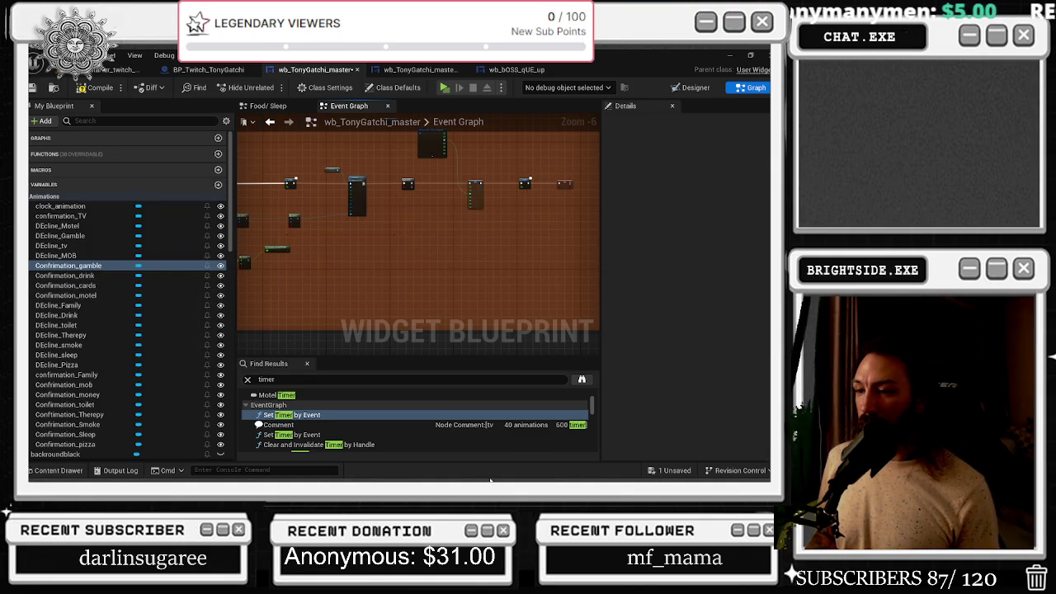
{"action": "key", "text": "alt+Tab"}
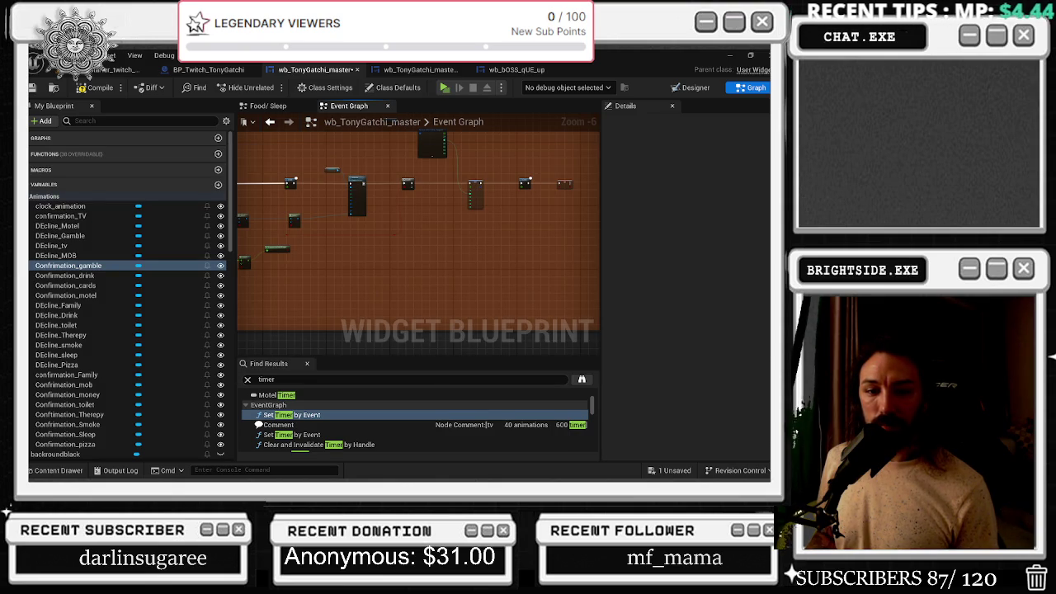
{"action": "key", "text": "ctrl+shift+Escape"}
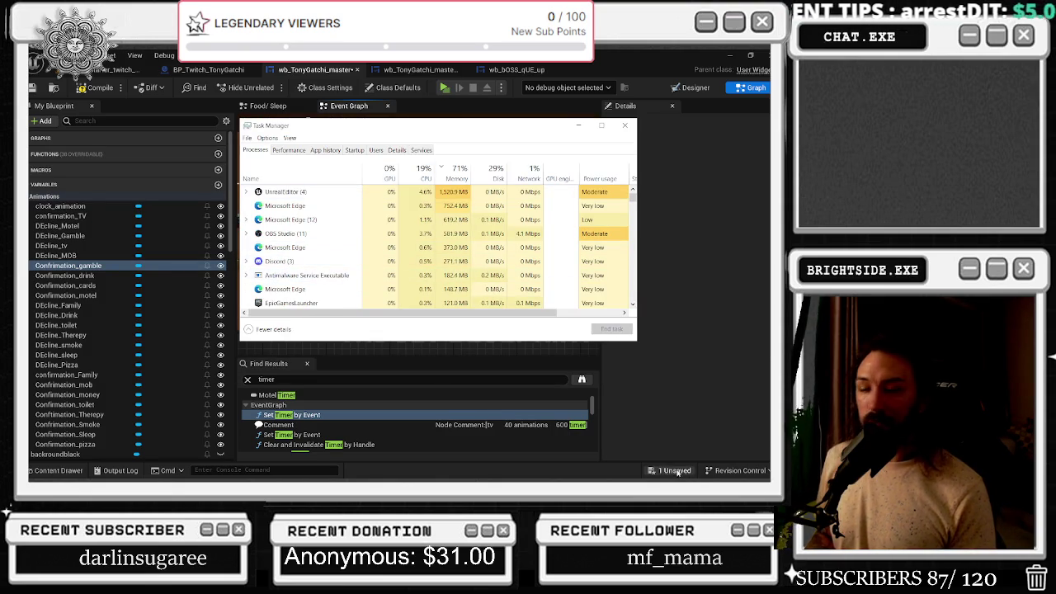
- Minimize Unreal Editor and check the hidden system tray icons, dismissing a tray app's menu
{"action": "left_click", "coordinate": [730, 55]}
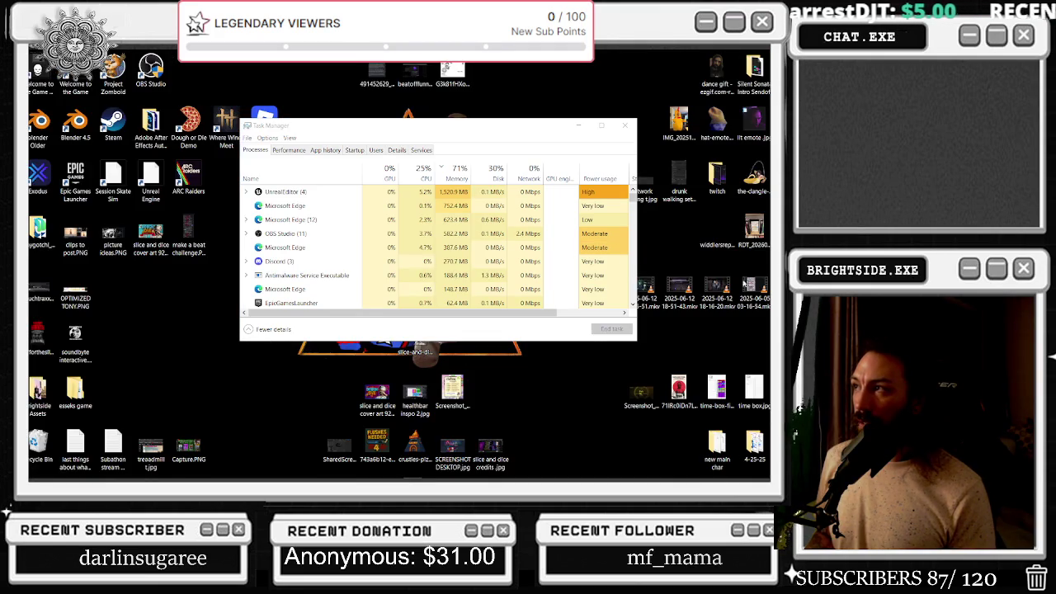
{"action": "left_click", "coordinate": [706, 471]}
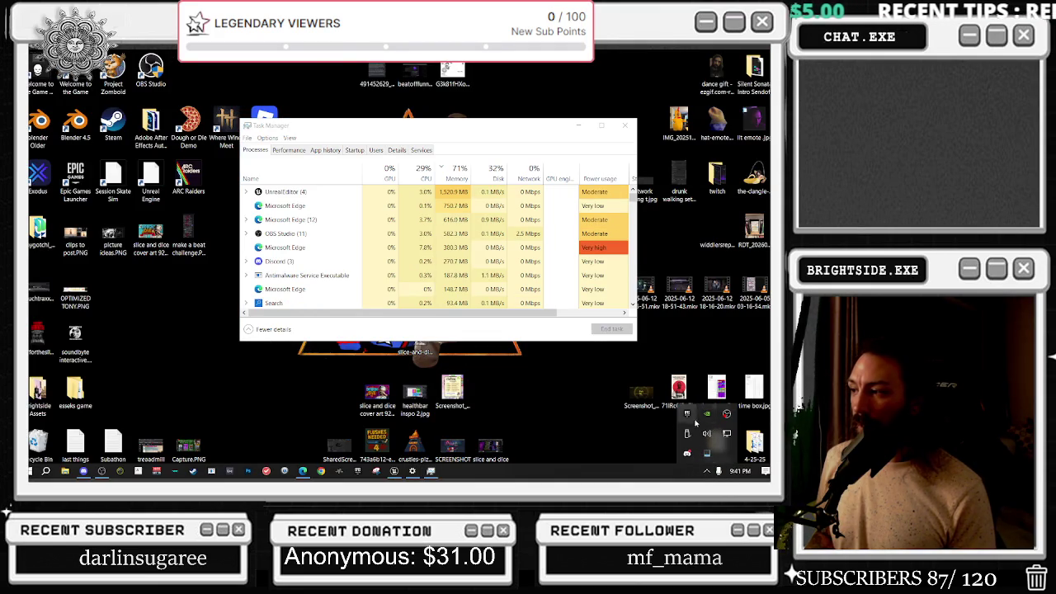
{"action": "right_click", "coordinate": [706, 433]}
{"action": "key", "text": "Escape"}
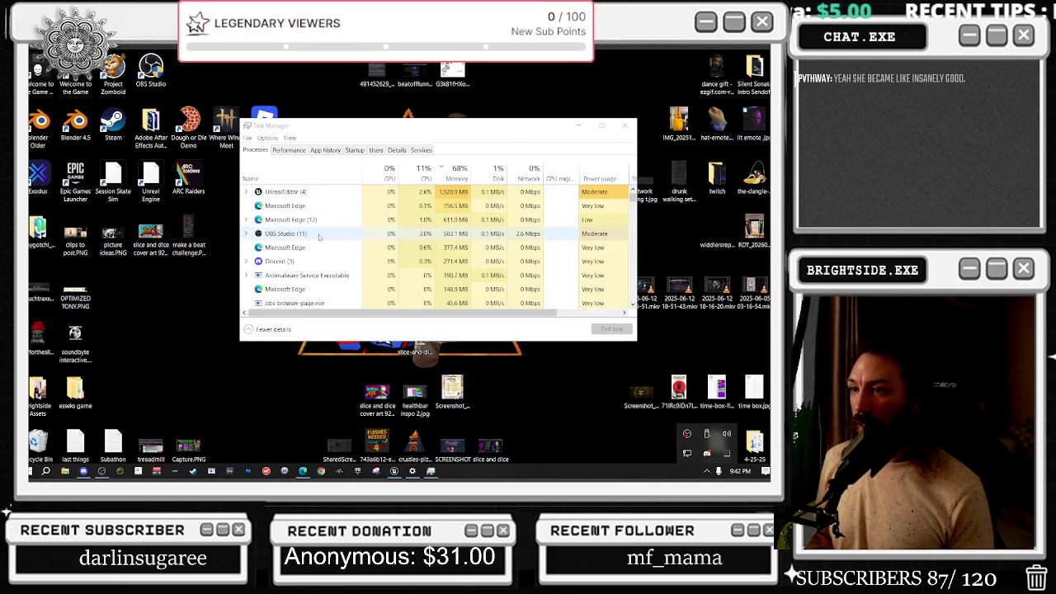
- Bring Task Manager to the front, review process resource usage, then close it
{"action": "left_click", "coordinate": [413, 476]}
{"action": "mouse_move", "coordinate": [417, 477]}
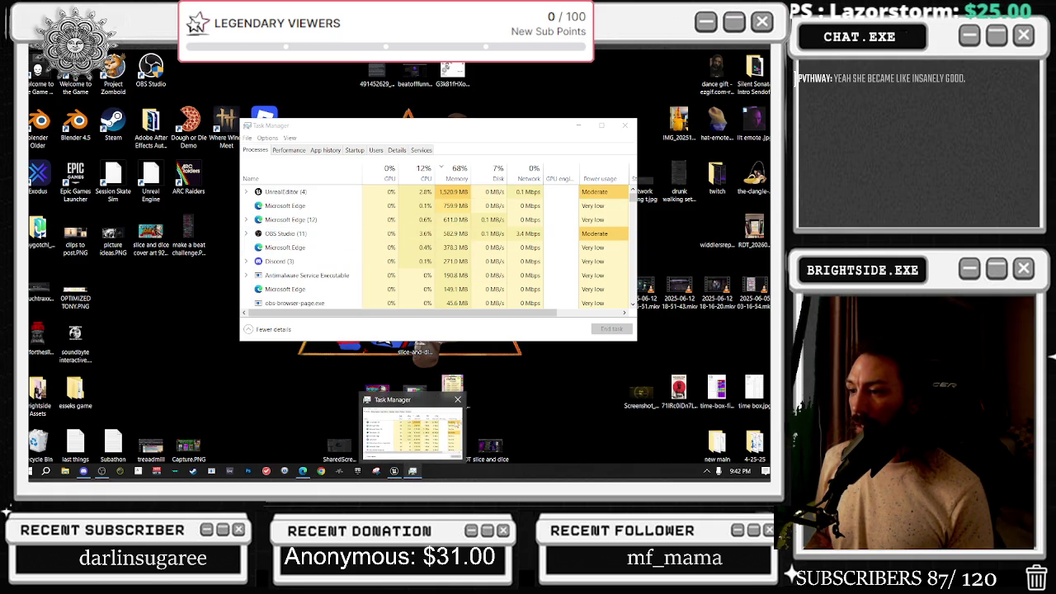
{"action": "left_click", "coordinate": [426, 427]}
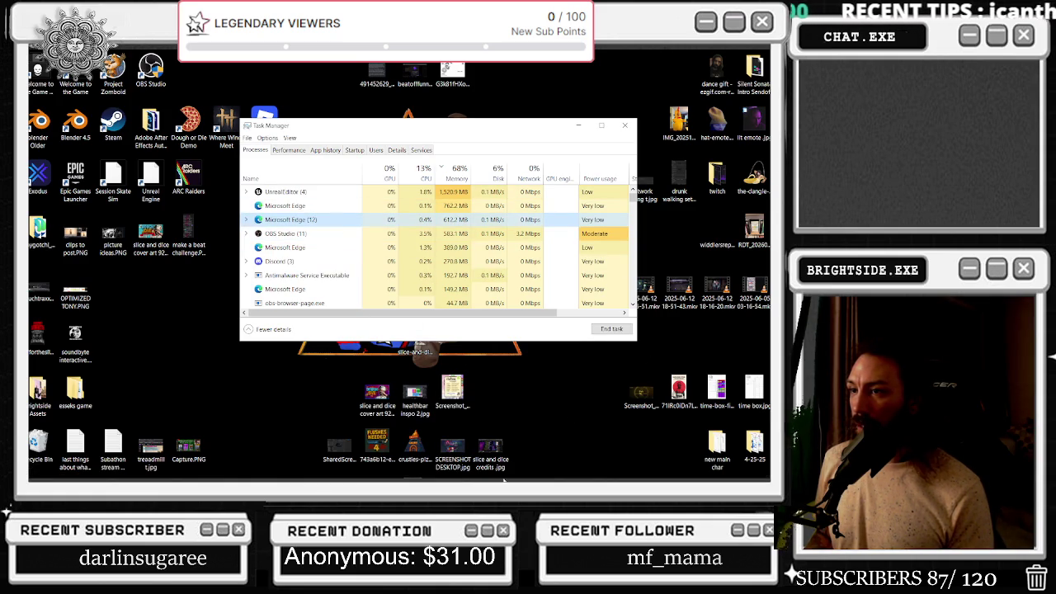
{"action": "mouse_move", "coordinate": [395, 477]}
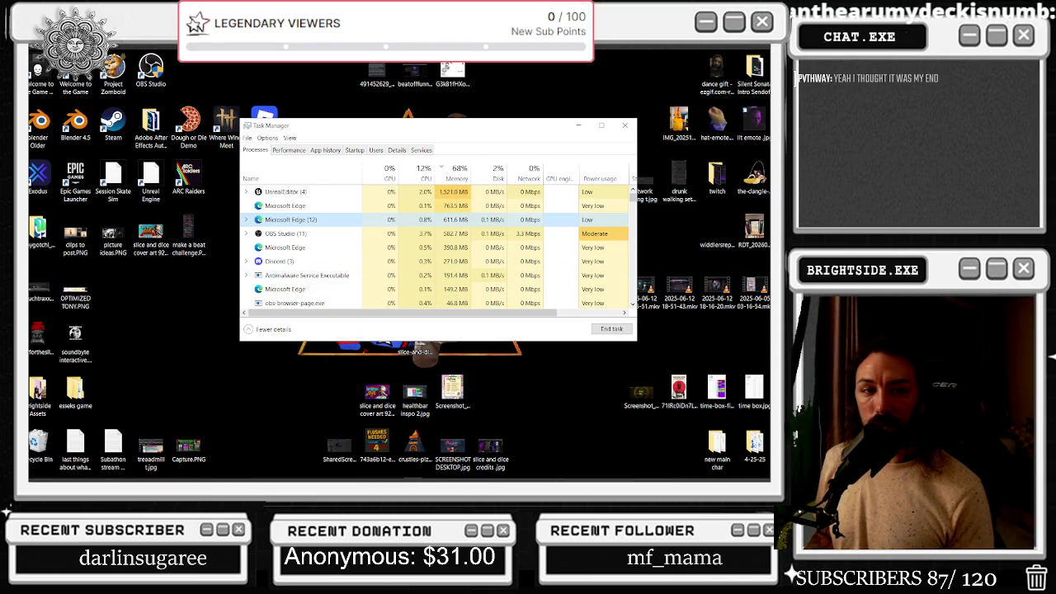
{"action": "left_click", "coordinate": [709, 473]}
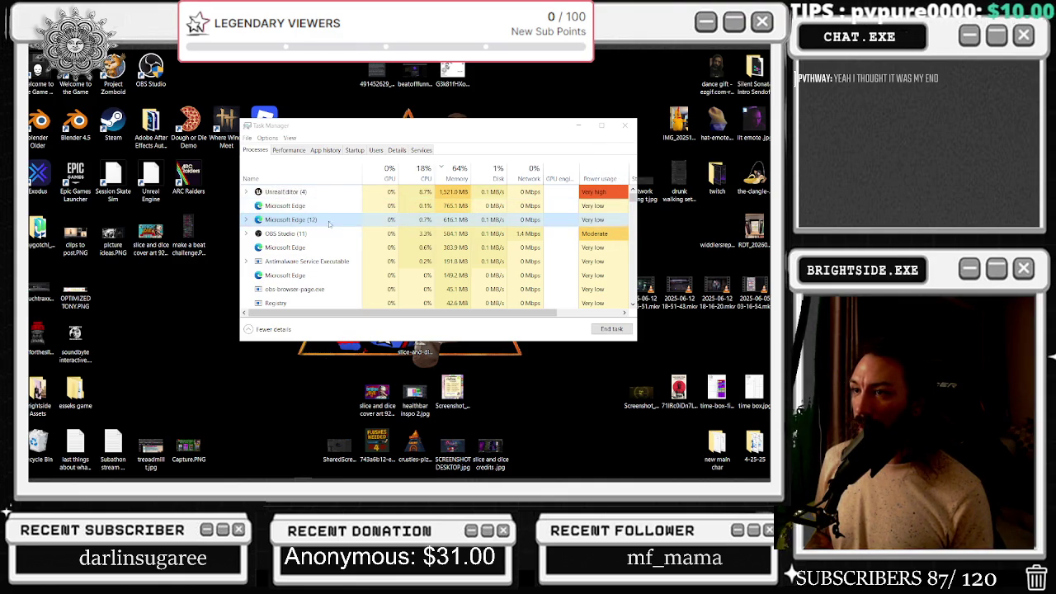
{"action": "left_click", "coordinate": [624, 124]}
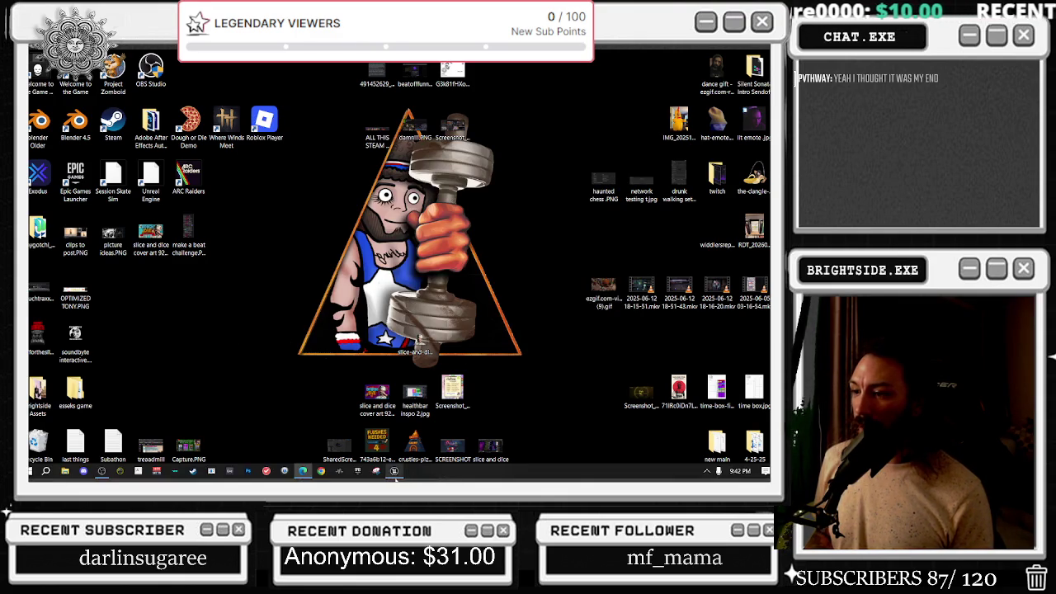
- Restore the Unreal Editor window and pan the wb_TonyGatchi_master Event Graph to other nodes
{"action": "left_click", "coordinate": [396, 475]}
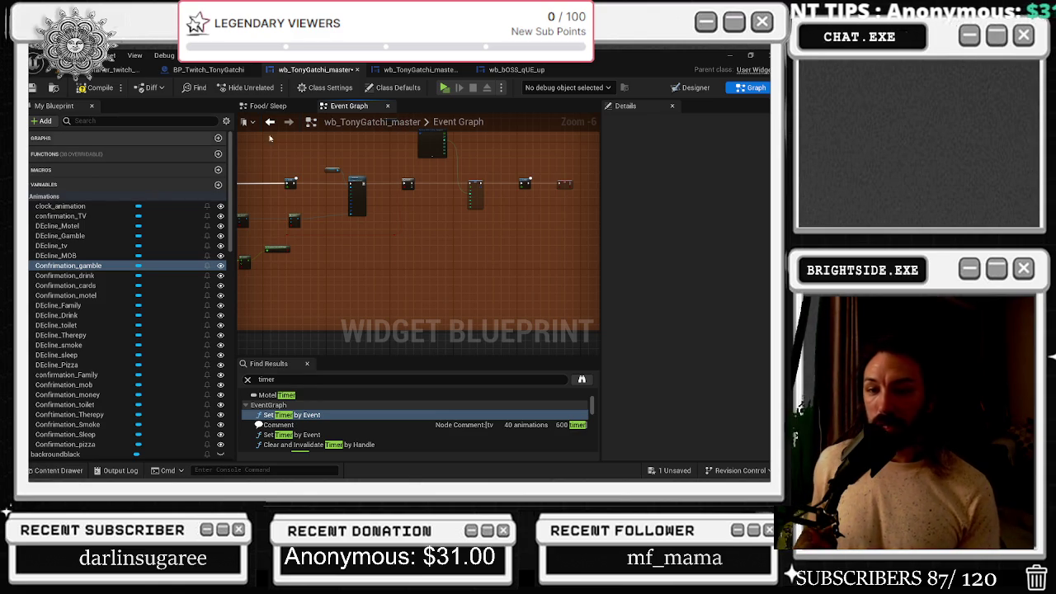
{"action": "left_click_drag", "start_coordinate": [316, 158], "coordinate": [437, 179]}
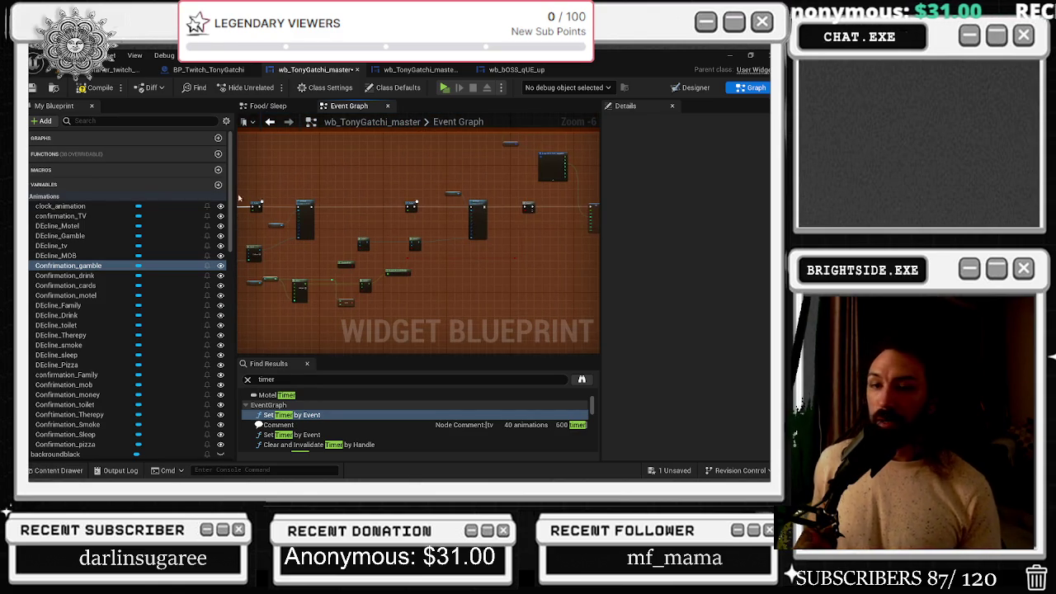
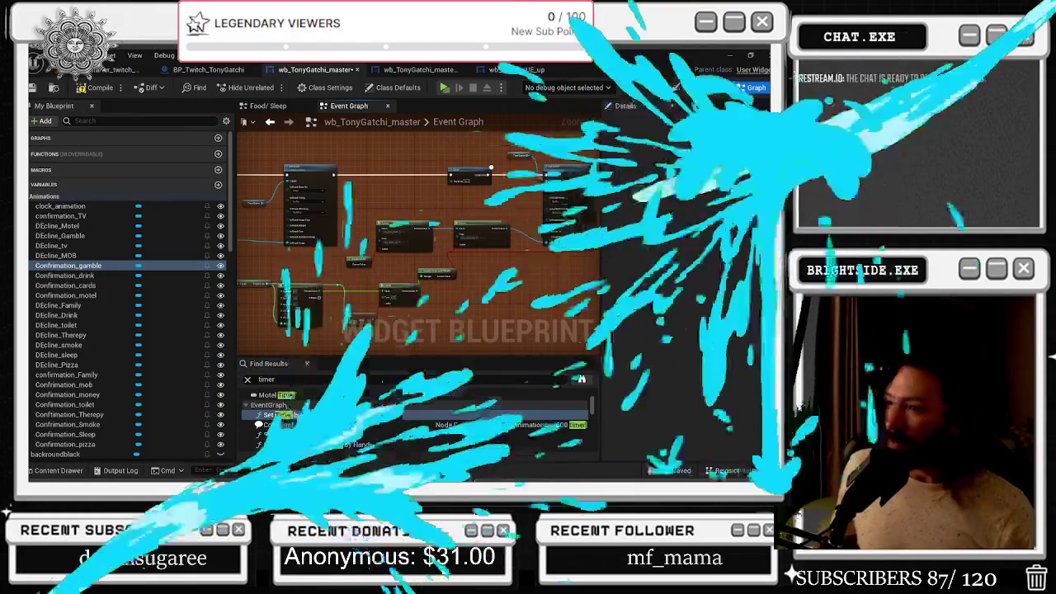
- Move the Select node, then the Select and Random Bool pair, further right beside Delay and Set Brush
{"action": "left_click_drag", "start_coordinate": [488, 223], "coordinate": [497, 223]}
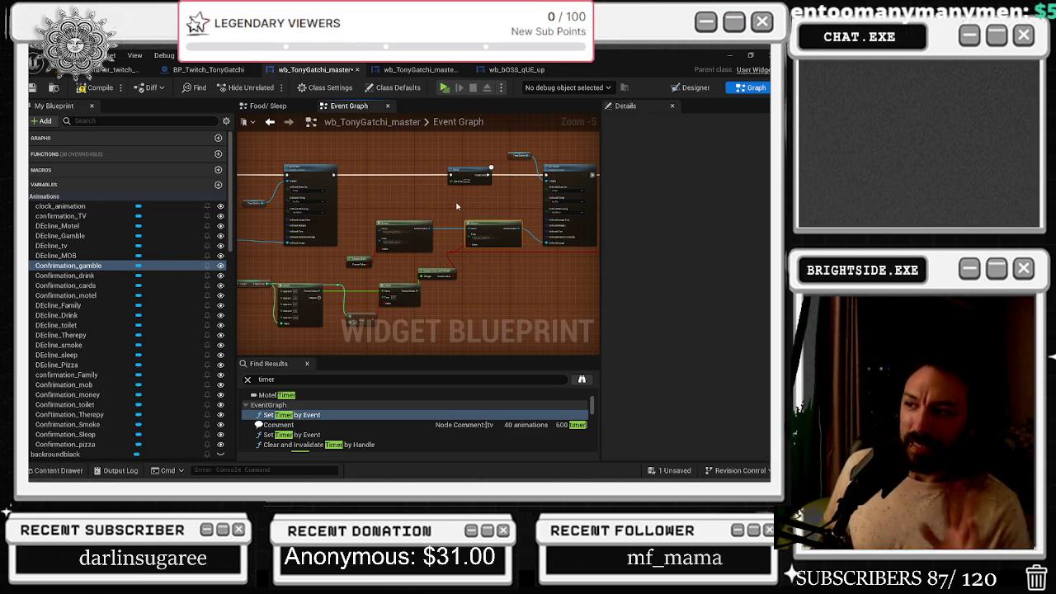
{"action": "left_click_drag", "start_coordinate": [499, 245], "coordinate": [511, 245]}
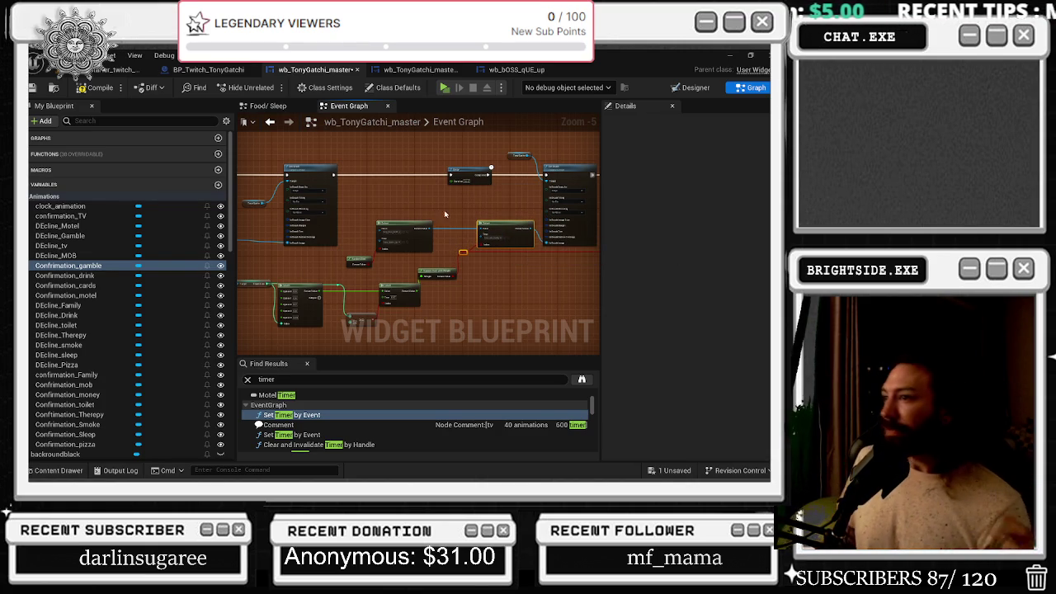
{"action": "scroll", "coordinate": [353, 238], "scroll_direction": "up", "scroll_amount": 2}
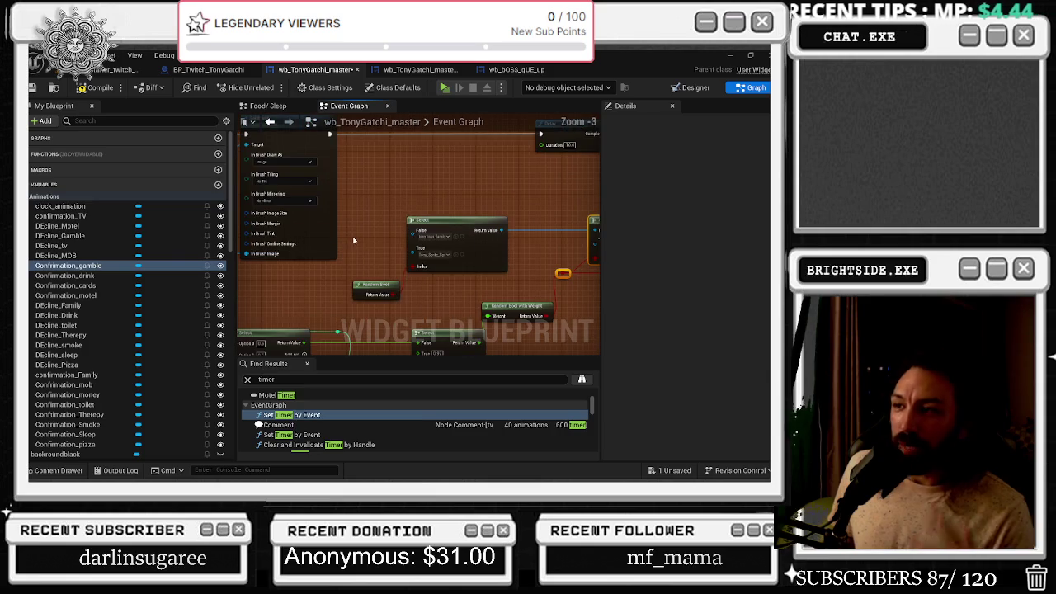
{"action": "mouse_move", "coordinate": [408, 246]}
{"action": "left_mouse_down"}
{"action": "mouse_move", "coordinate": [569, 266]}
{"action": "mouse_move", "coordinate": [355, 302]}
{"action": "mouse_move", "coordinate": [384, 305]}
{"action": "left_mouse_up"}
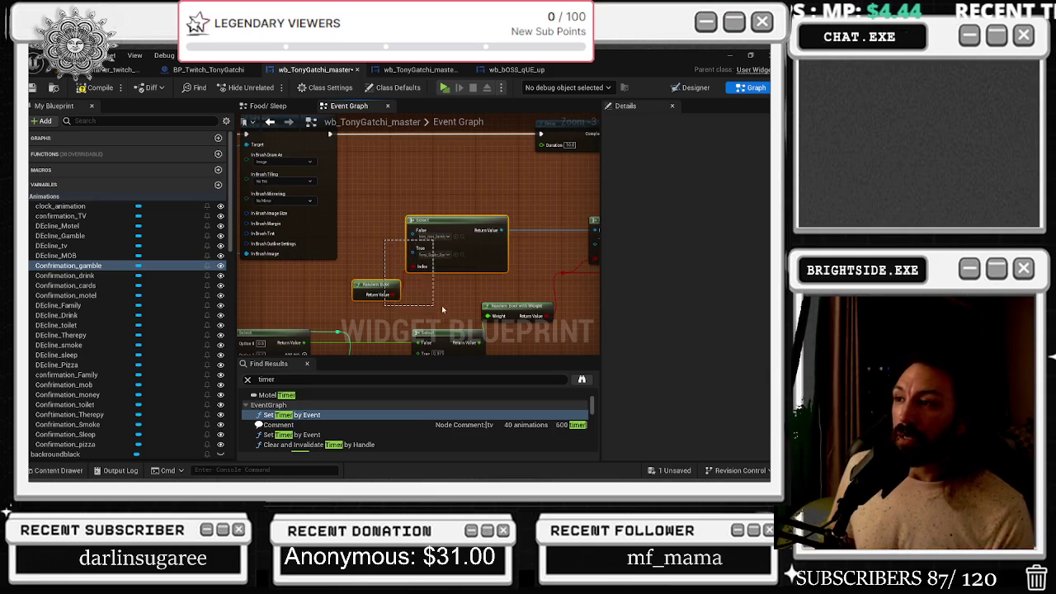
{"action": "left_click_drag", "start_coordinate": [478, 259], "coordinate": [503, 262]}
{"action": "left_click_drag", "start_coordinate": [350, 263], "coordinate": [598, 309]}
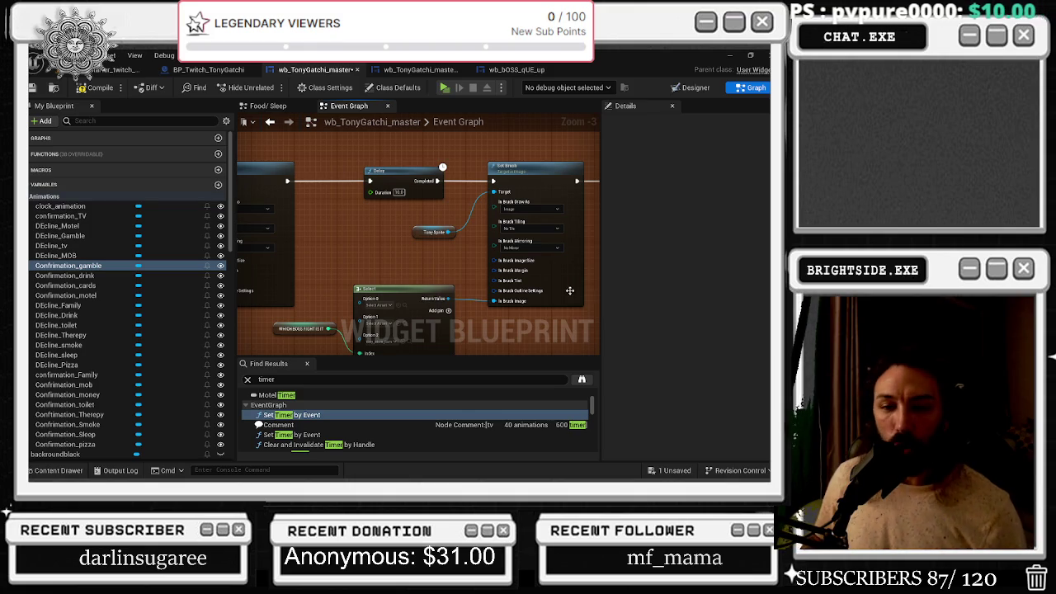
- Move the boss Select node and its variable up and right near the first Set Brush
{"action": "left_click_drag", "start_coordinate": [425, 227], "coordinate": [428, 222]}
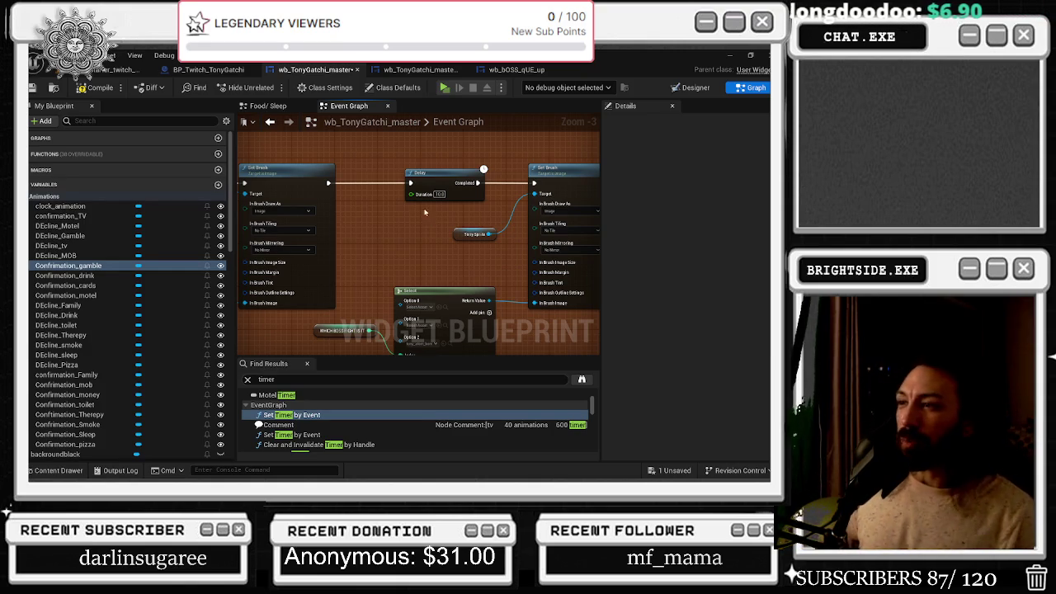
{"action": "left_click_drag", "start_coordinate": [338, 172], "coordinate": [415, 191]}
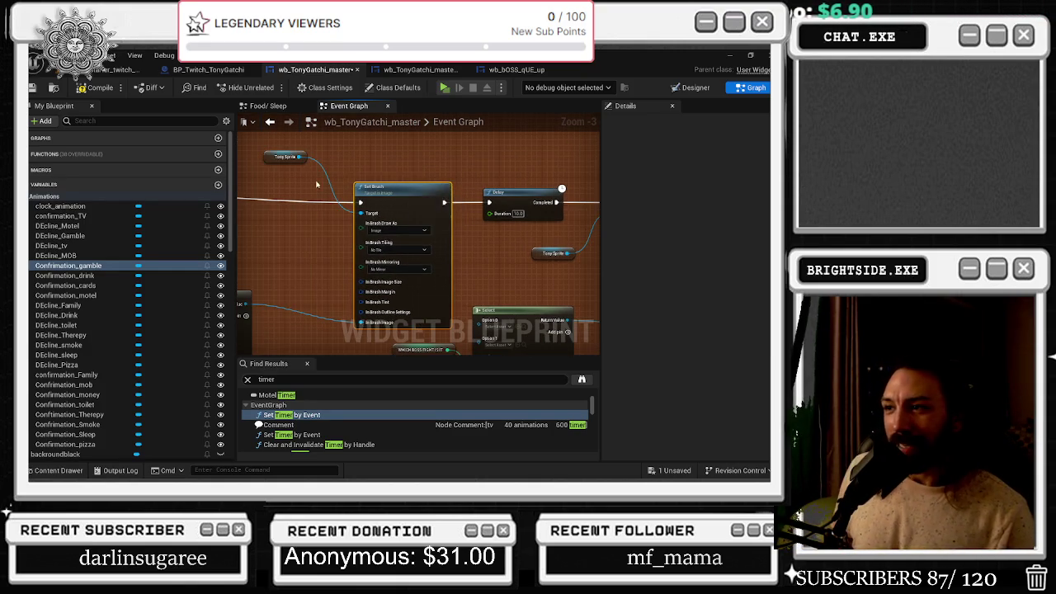
{"action": "scroll", "coordinate": [327, 239], "scroll_direction": "down", "scroll_amount": 3}
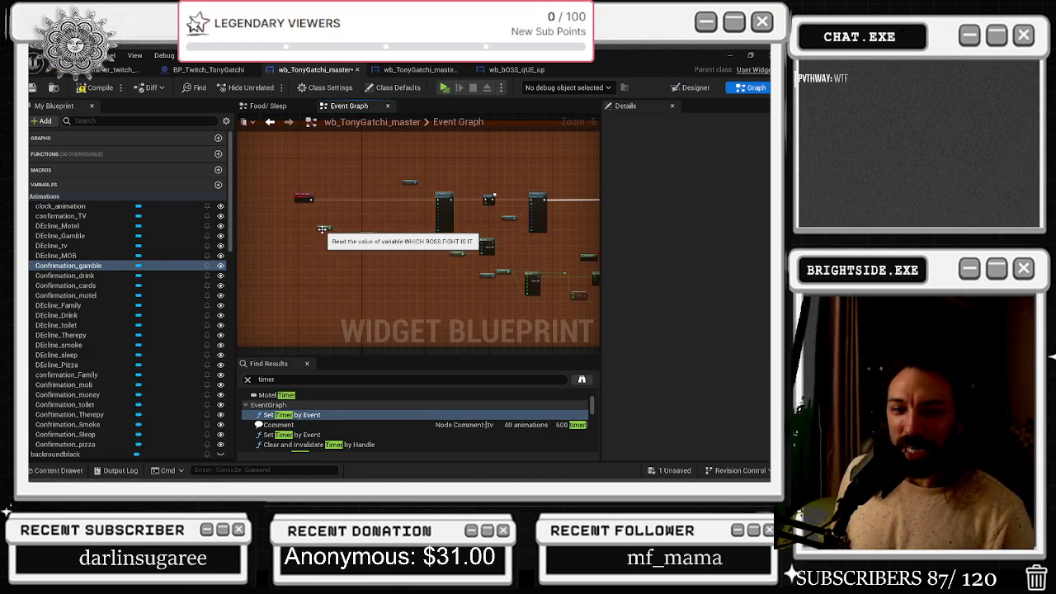
{"action": "scroll", "coordinate": [363, 218], "scroll_direction": "up", "scroll_amount": 3}
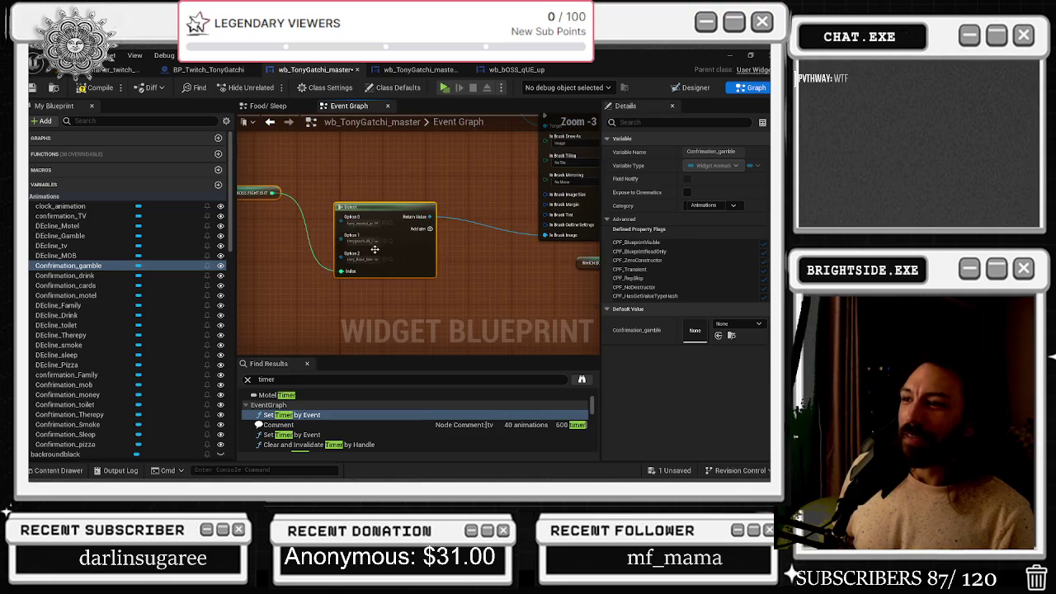
{"action": "left_click_drag", "start_coordinate": [379, 212], "coordinate": [432, 192]}
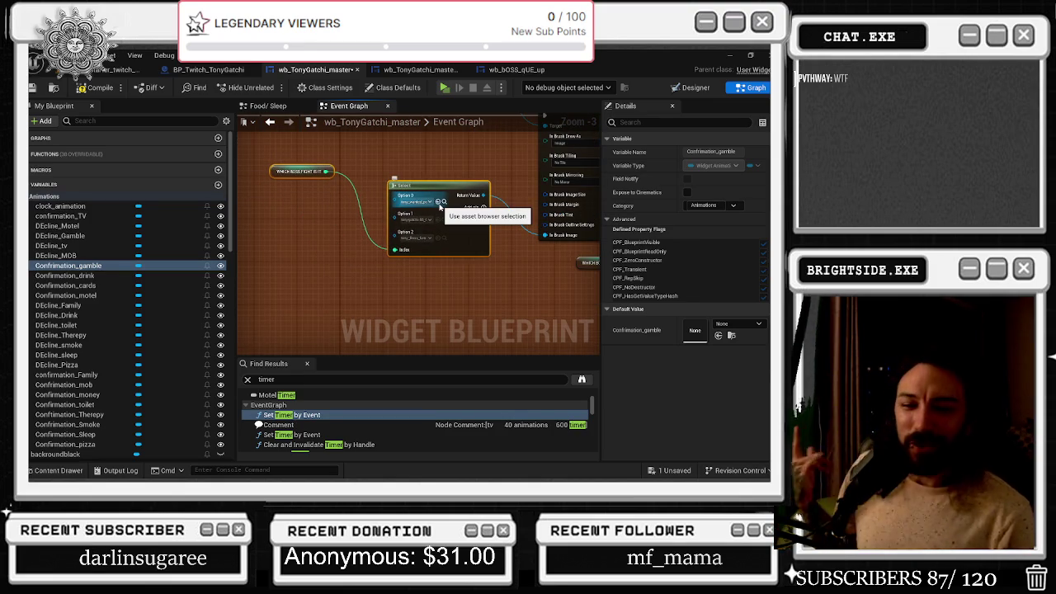
- Move WHICH BOSS FIGHT IS IT down-left and shift the WB BOSS QUE Up node
{"action": "scroll", "coordinate": [440, 206], "scroll_direction": "down", "scroll_amount": 2}
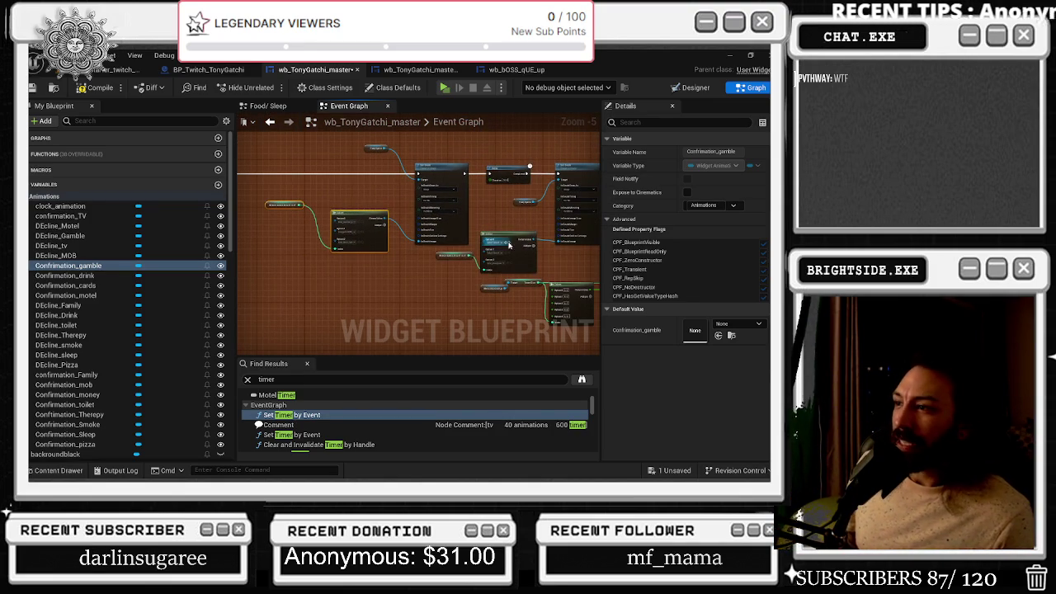
{"action": "scroll", "coordinate": [437, 254], "scroll_direction": "up", "scroll_amount": 2}
{"action": "left_click_drag", "start_coordinate": [431, 248], "coordinate": [200, 261]}
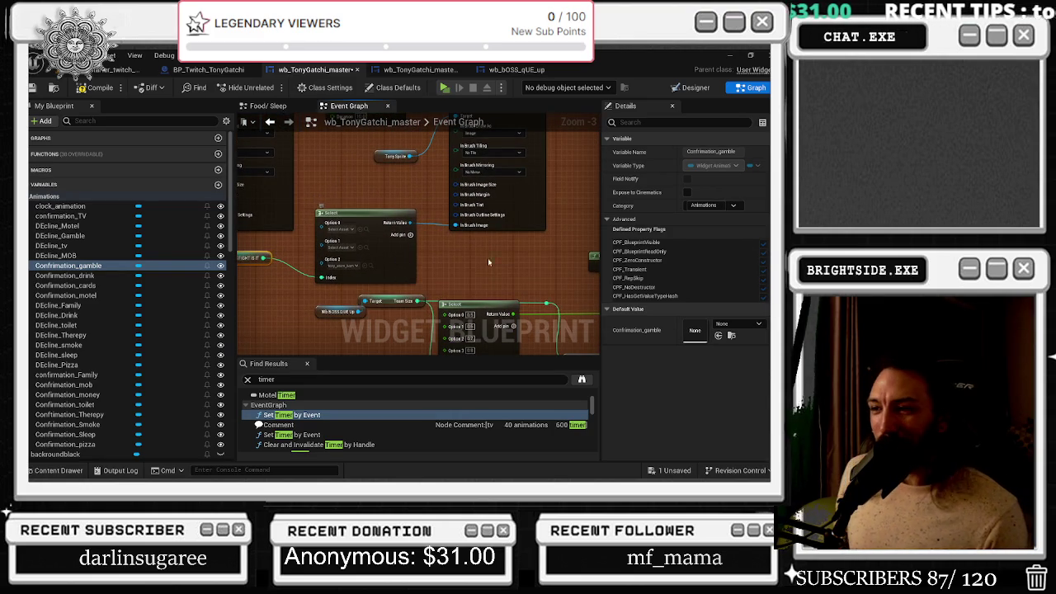
{"action": "left_click_drag", "start_coordinate": [425, 274], "coordinate": [536, 244]}
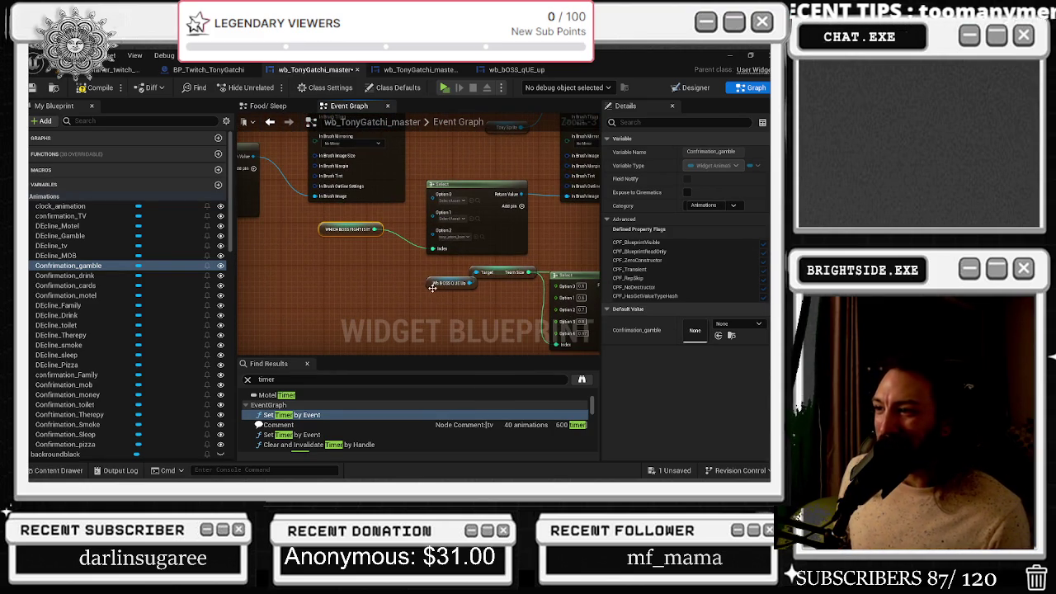
- Nudge the WB BOSS QUE Up node a little left and down, just below the boss Select node
{"action": "left_click_drag", "start_coordinate": [434, 287], "coordinate": [395, 299]}
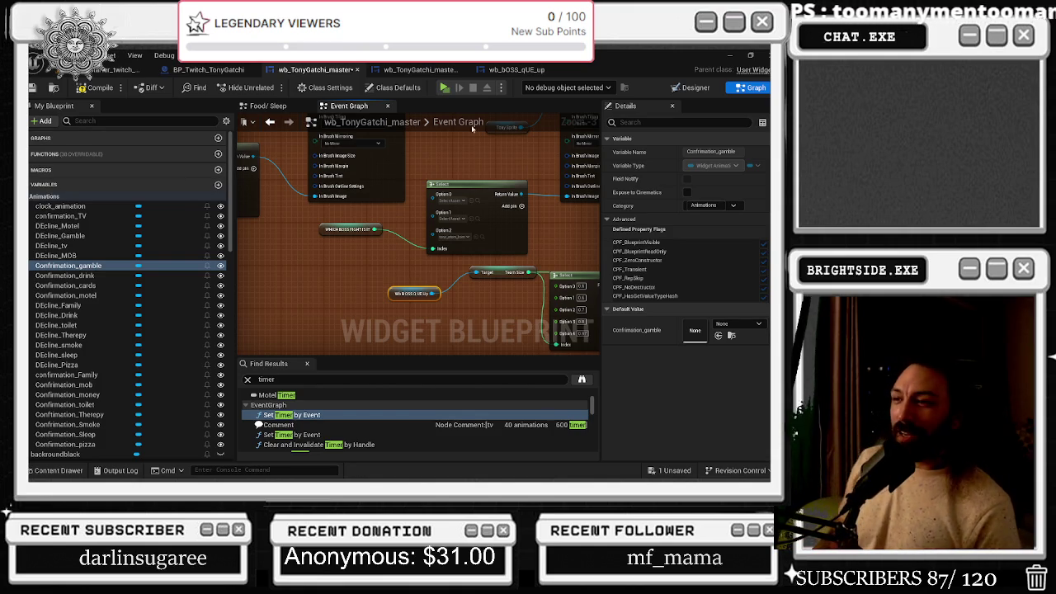
- Lift the boss Select node and the WHICH BOSS FIGHT IS IT variable slightly upward
{"action": "left_click_drag", "start_coordinate": [391, 218], "coordinate": [446, 248]}
{"action": "left_click_drag", "start_coordinate": [510, 236], "coordinate": [516, 226]}
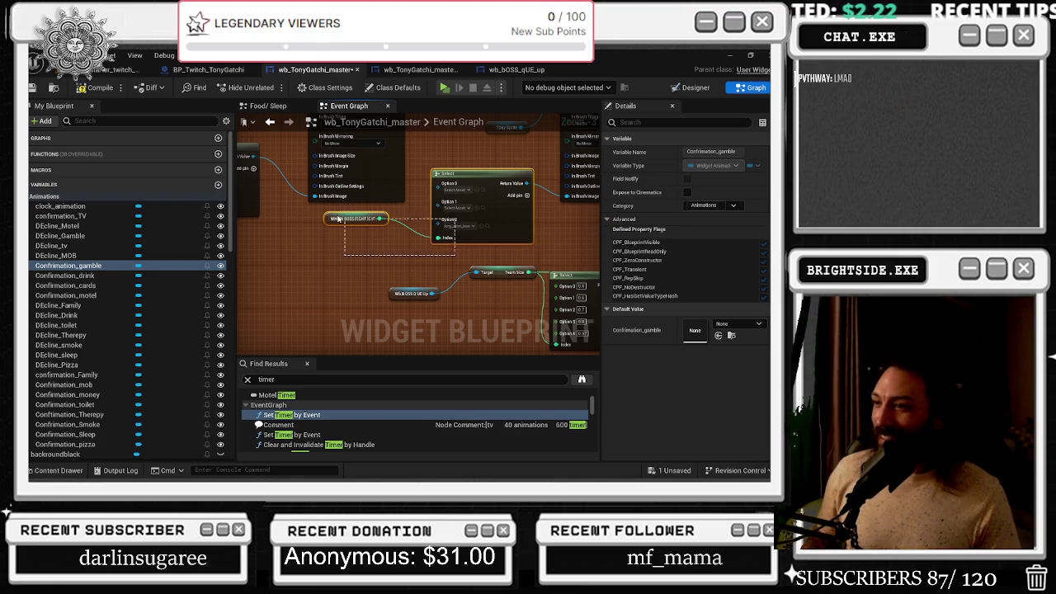
{"action": "scroll", "coordinate": [387, 264], "scroll_direction": "down", "scroll_amount": 3}
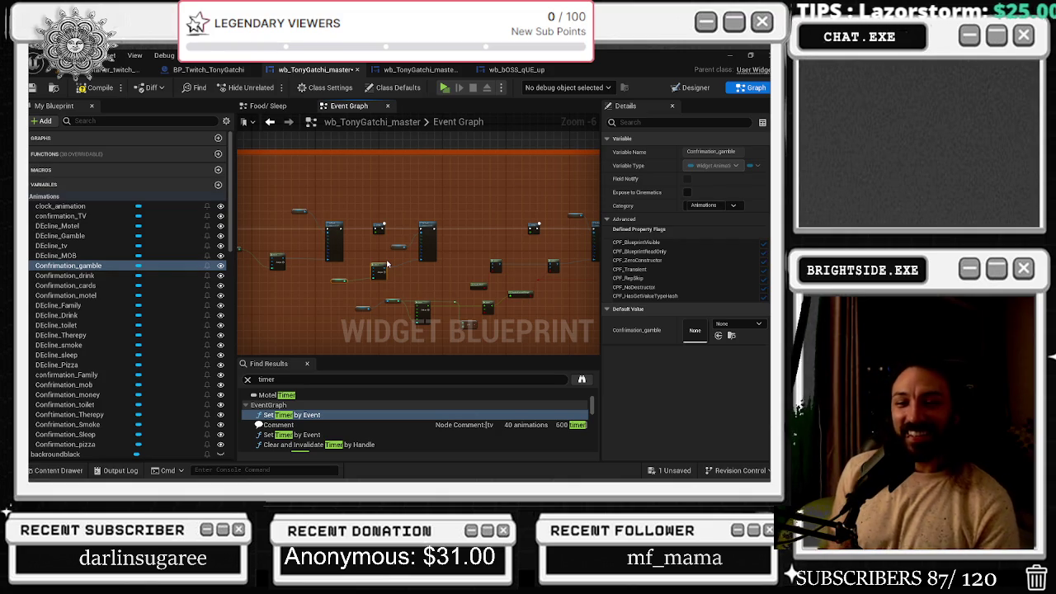
- Reposition the boss Select node and WHICH BOSS FIGHT IS IT variable slightly down and left
{"action": "scroll", "coordinate": [387, 264], "scroll_direction": "up", "scroll_amount": 3}
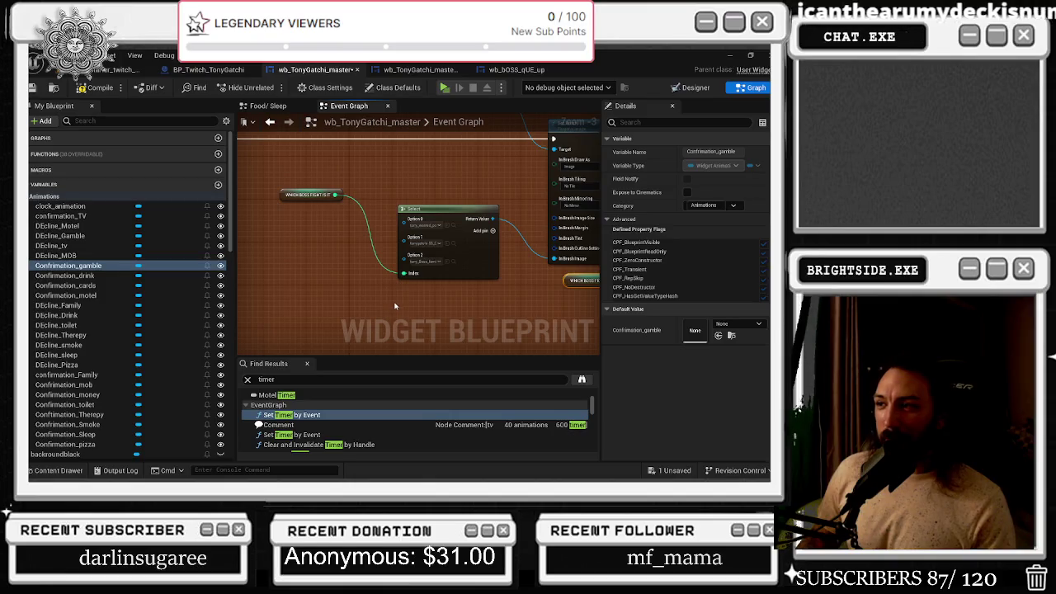
{"action": "left_click", "coordinate": [440, 237]}
{"action": "left_click_drag", "start_coordinate": [440, 237], "coordinate": [429, 248]}
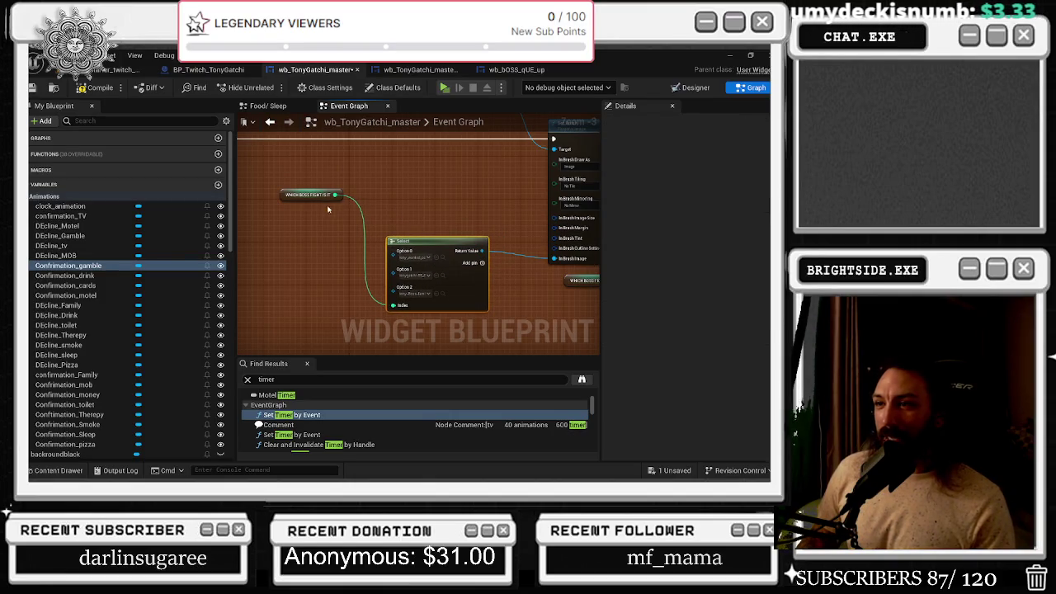
{"action": "mouse_move", "coordinate": [314, 201]}
{"action": "left_mouse_down"}
{"action": "mouse_move", "coordinate": [316, 238]}
{"action": "mouse_move", "coordinate": [329, 235]}
{"action": "left_mouse_up"}
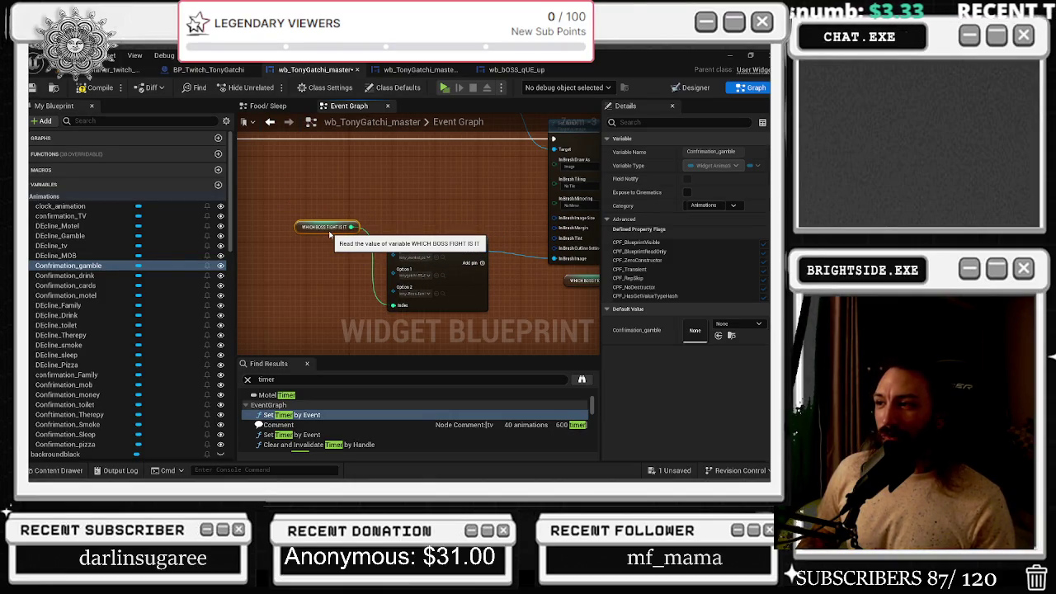
{"action": "scroll", "coordinate": [329, 235], "scroll_direction": "down", "scroll_amount": 1}
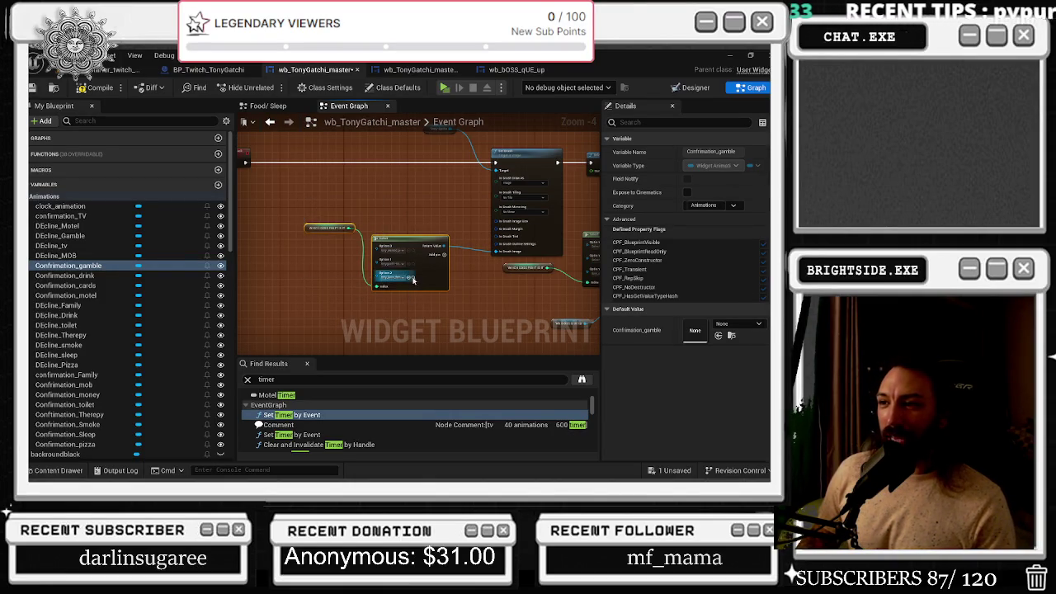
{"action": "left_click_drag", "start_coordinate": [425, 291], "coordinate": [416, 292]}
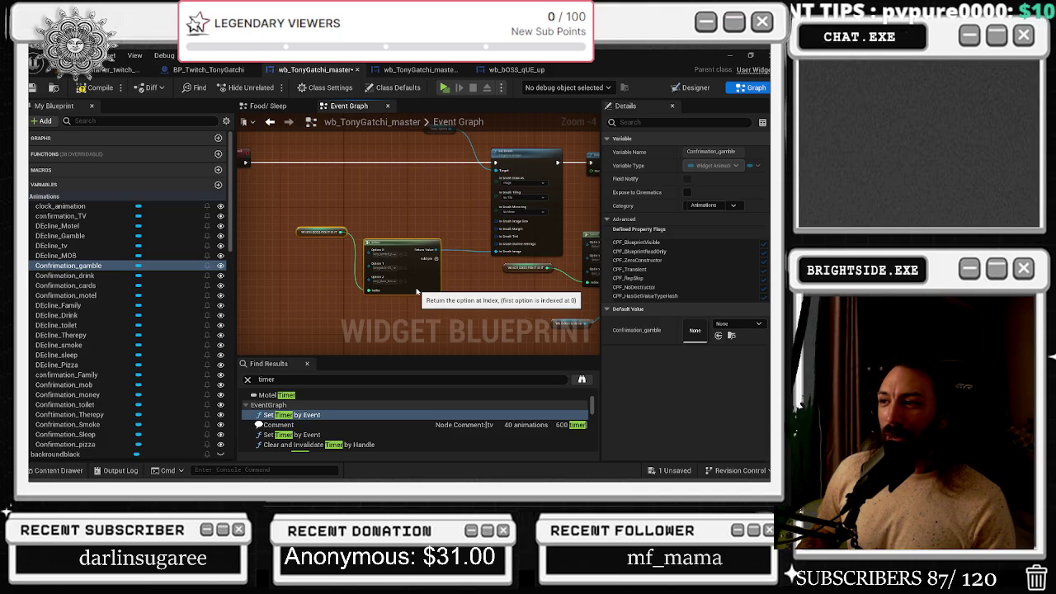
{"action": "scroll", "coordinate": [416, 292], "scroll_direction": "up", "scroll_amount": 1}
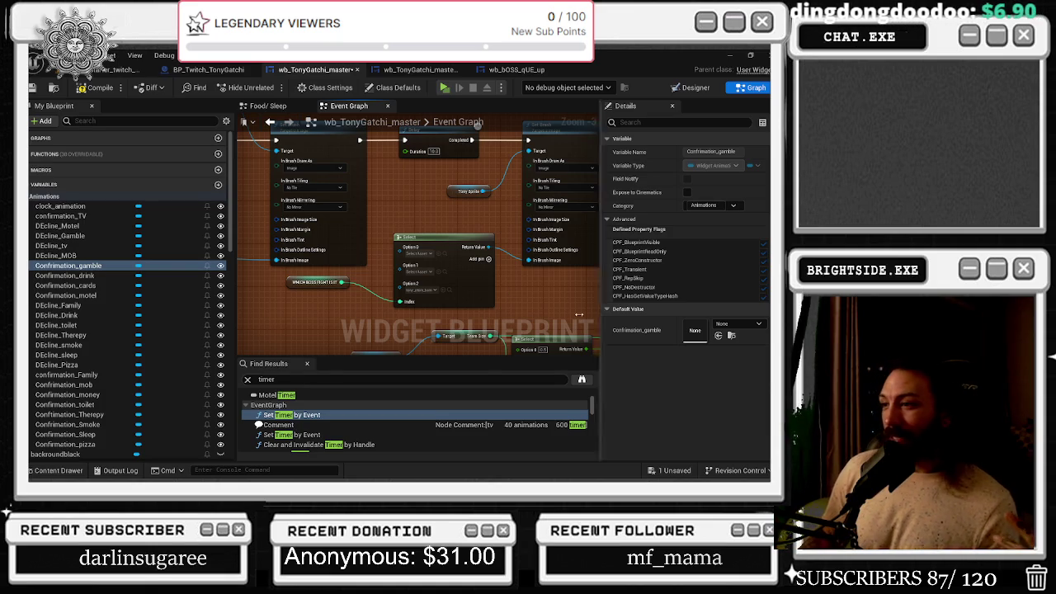
- Select the Target and Select nodes and shift Random Bool with Weight slightly right
{"action": "left_click_drag", "start_coordinate": [507, 278], "coordinate": [450, 252]}
{"action": "mouse_move", "coordinate": [274, 262]}
{"action": "left_mouse_down"}
{"action": "mouse_move", "coordinate": [486, 346]}
{"action": "mouse_move", "coordinate": [507, 327]}
{"action": "mouse_move", "coordinate": [528, 337]}
{"action": "left_mouse_up"}
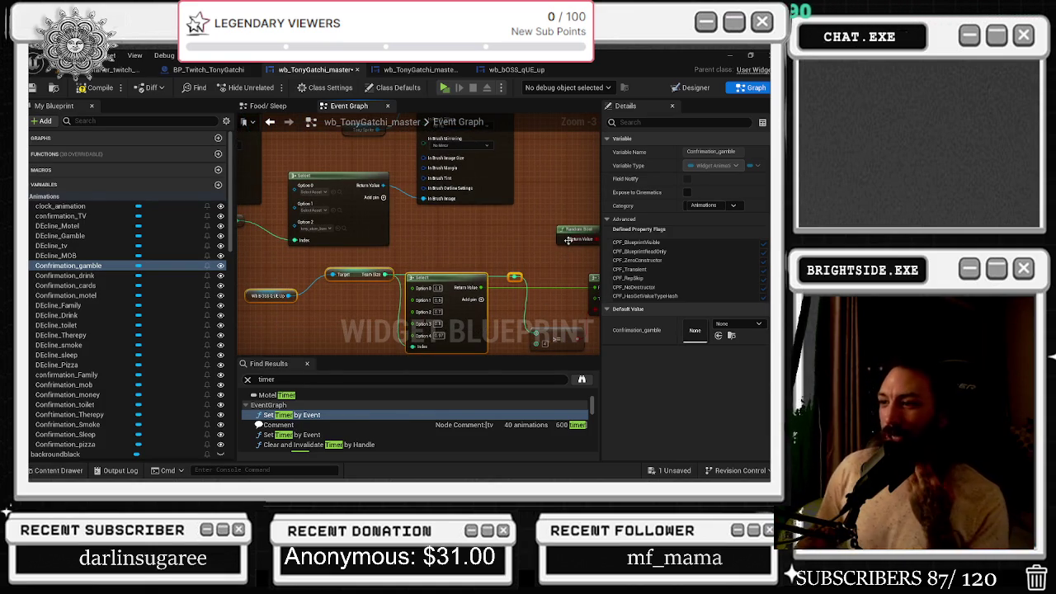
{"action": "left_click_drag", "start_coordinate": [548, 266], "coordinate": [346, 222]}
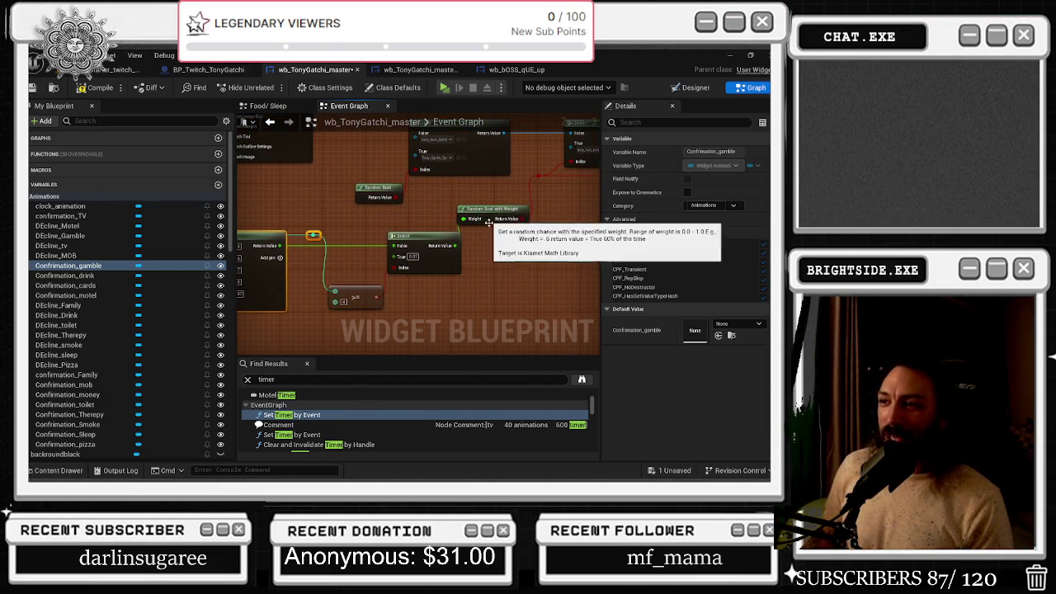
{"action": "mouse_move", "coordinate": [476, 211]}
{"action": "left_mouse_down"}
{"action": "mouse_move", "coordinate": [486, 211]}
{"action": "mouse_move", "coordinate": [406, 248]}
{"action": "left_mouse_up"}
{"action": "left_click", "coordinate": [535, 165]}
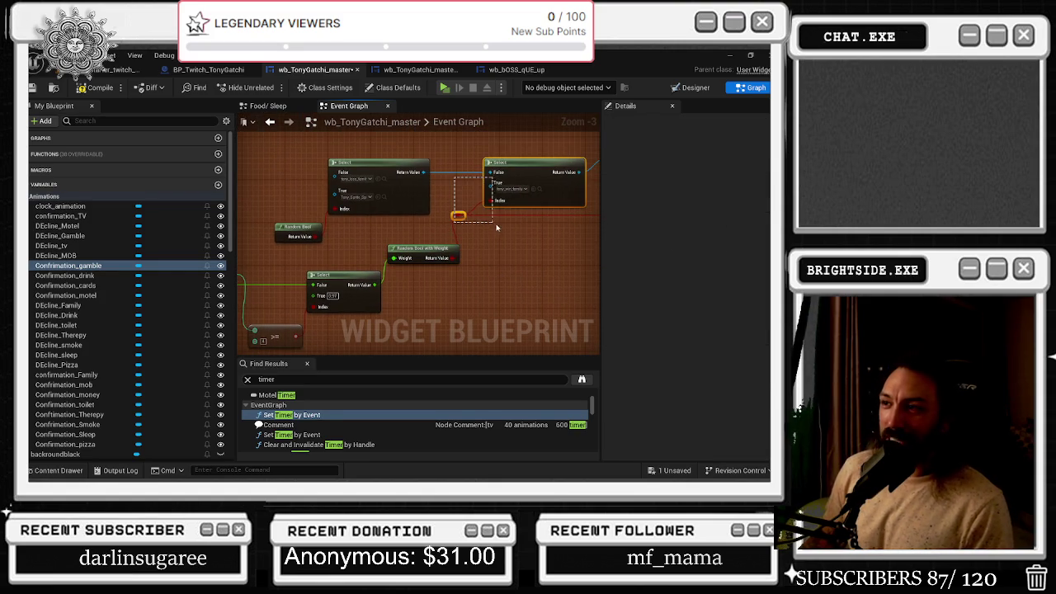
{"action": "mouse_move", "coordinate": [576, 214]}
{"action": "left_mouse_down"}
{"action": "mouse_move", "coordinate": [427, 242]}
{"action": "mouse_move", "coordinate": [414, 295]}
{"action": "left_mouse_up"}
{"action": "scroll", "coordinate": [469, 280], "scroll_direction": "down", "scroll_amount": 5}
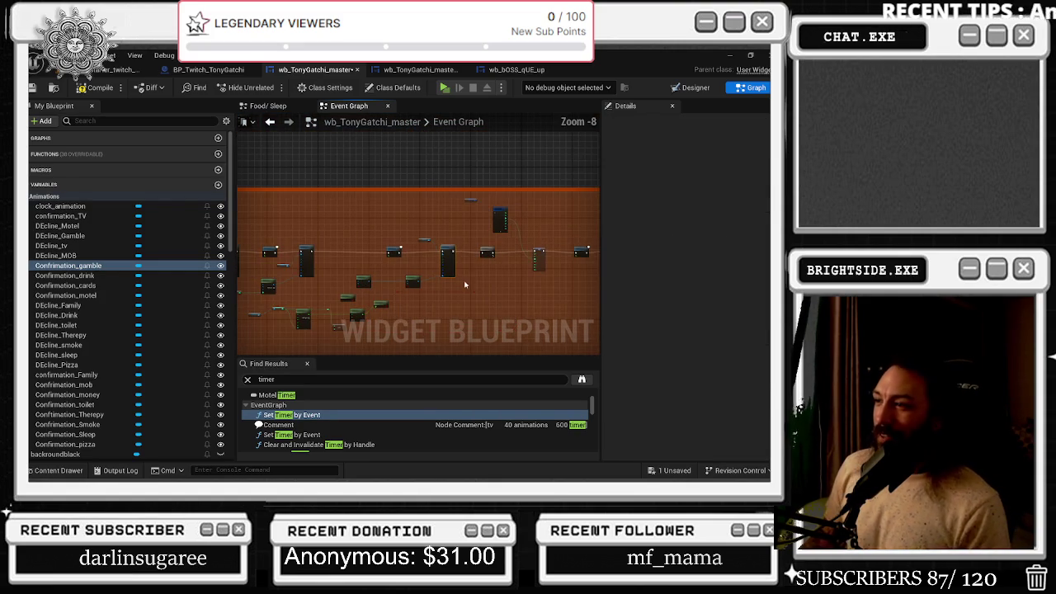
{"action": "left_click_drag", "start_coordinate": [469, 280], "coordinate": [445, 311]}
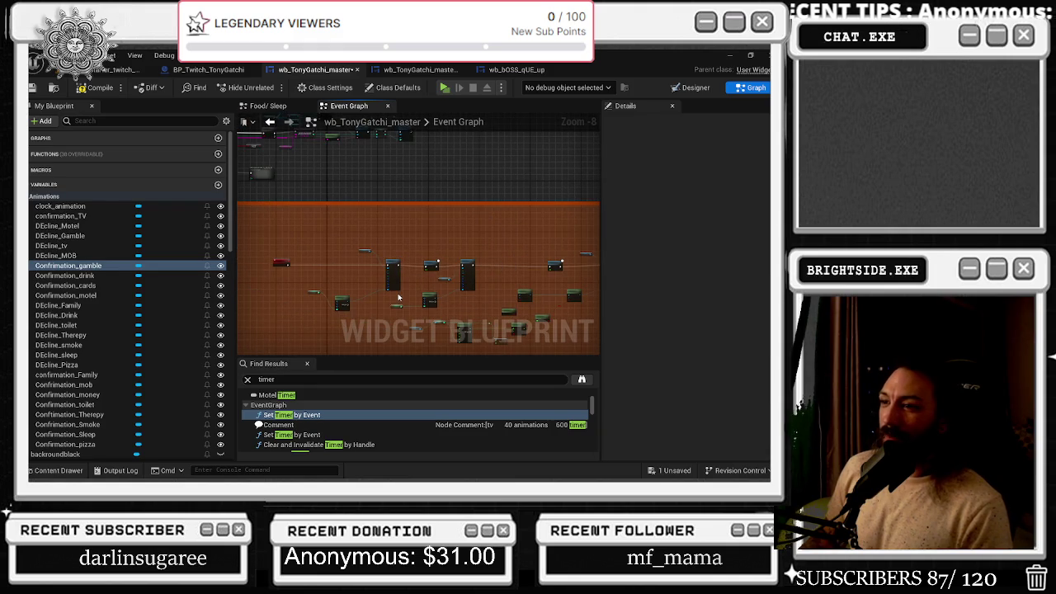
{"action": "scroll", "coordinate": [334, 299], "scroll_direction": "up", "scroll_amount": 3}
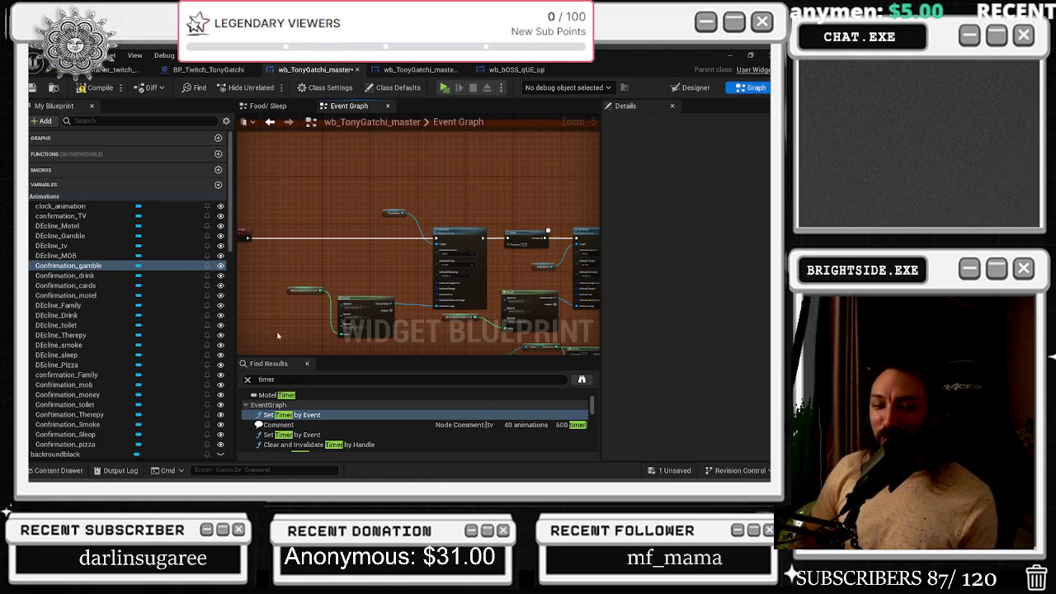
{"action": "scroll", "coordinate": [378, 303], "scroll_direction": "up", "scroll_amount": 1}
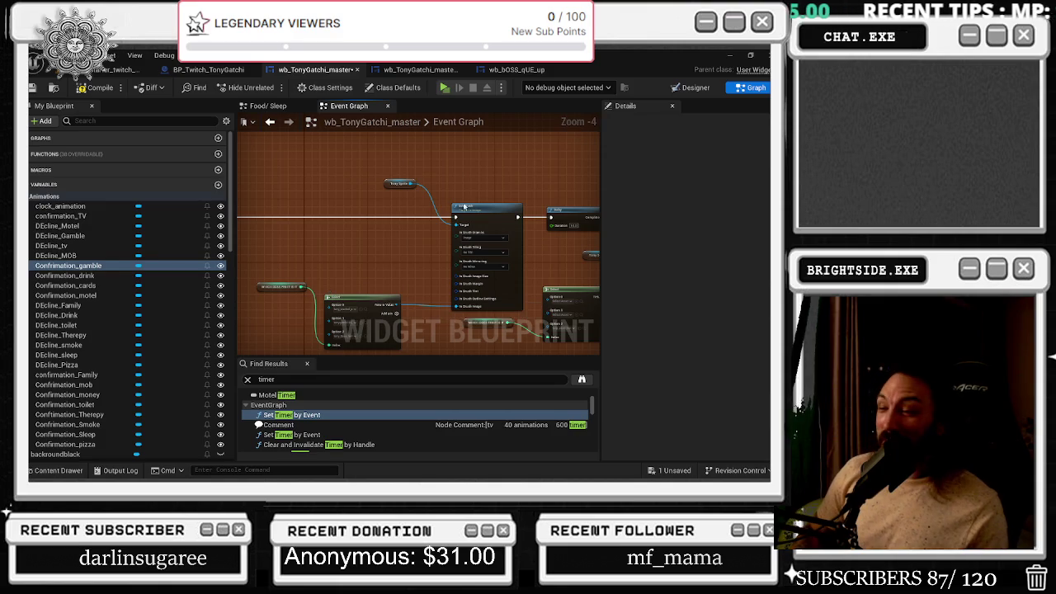
{"action": "left_click_drag", "start_coordinate": [337, 209], "coordinate": [429, 201]}
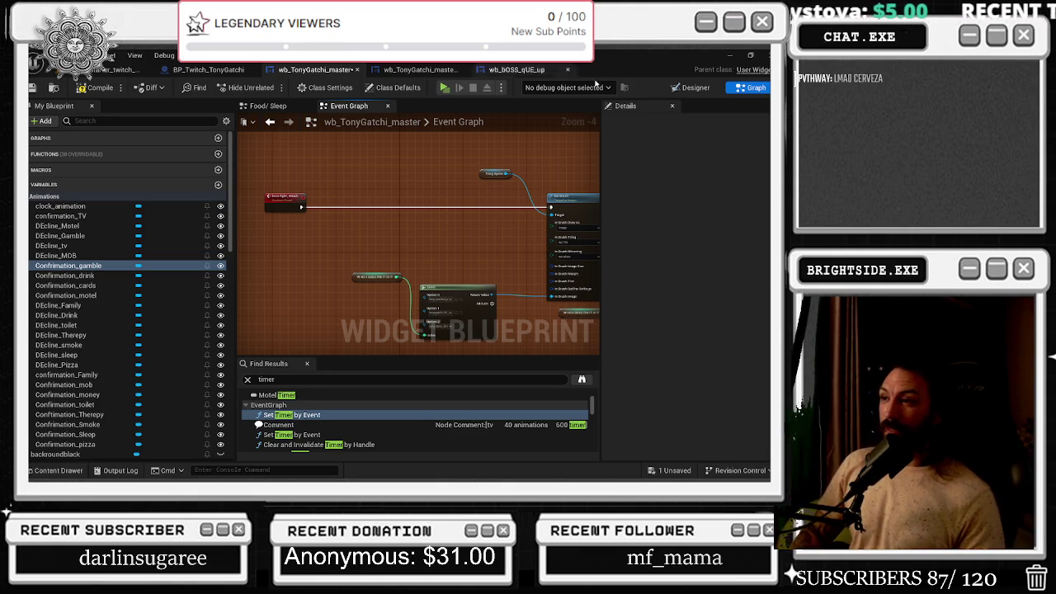
{"action": "left_click_drag", "start_coordinate": [504, 175], "coordinate": [317, 190]}
{"action": "left_click", "coordinate": [318, 189]}
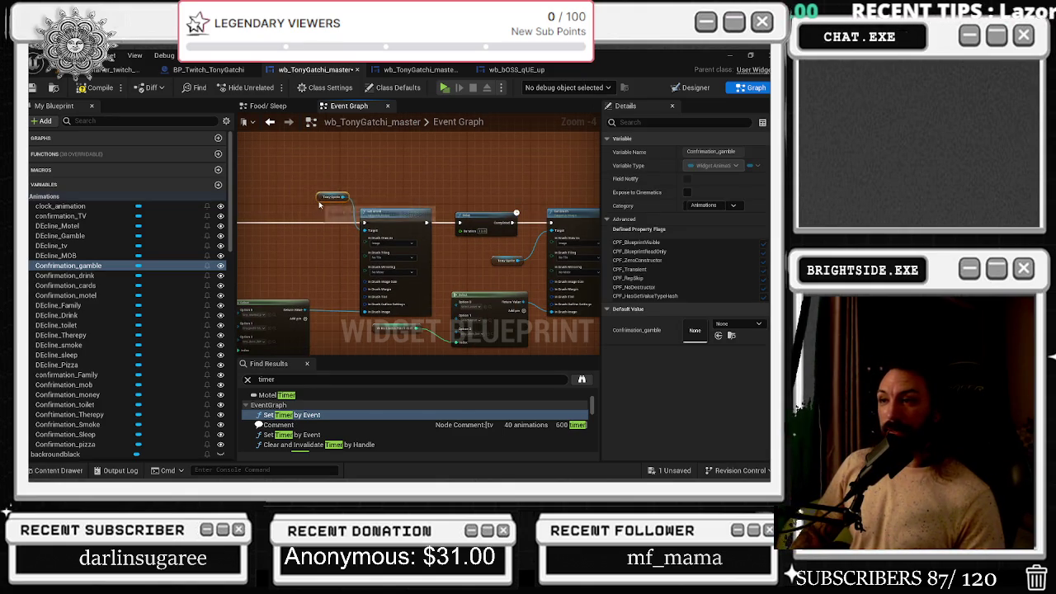
{"action": "left_click_drag", "start_coordinate": [443, 311], "coordinate": [341, 251]}
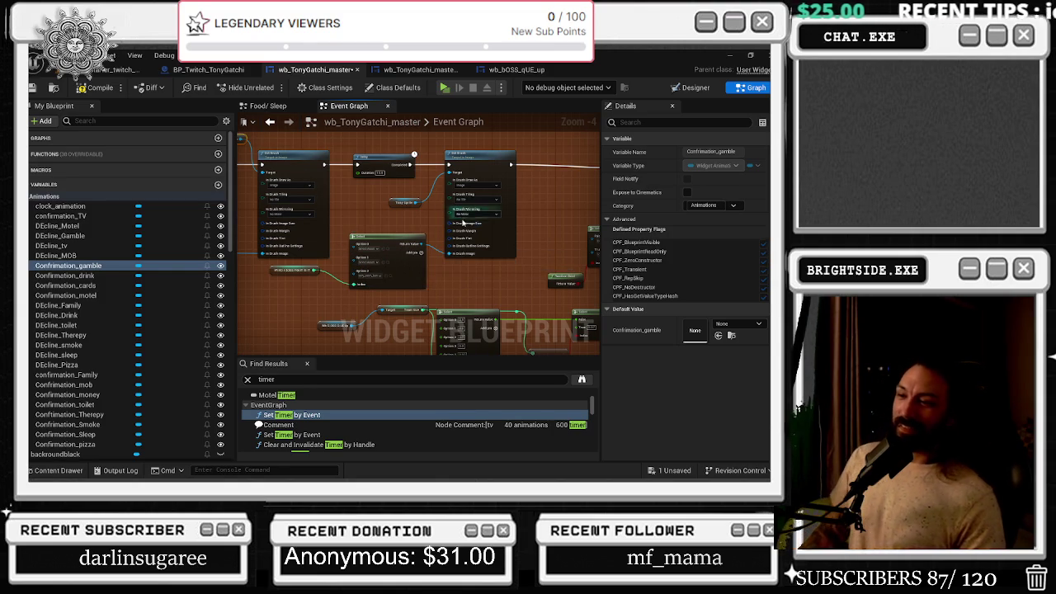
{"action": "left_click", "coordinate": [469, 313]}
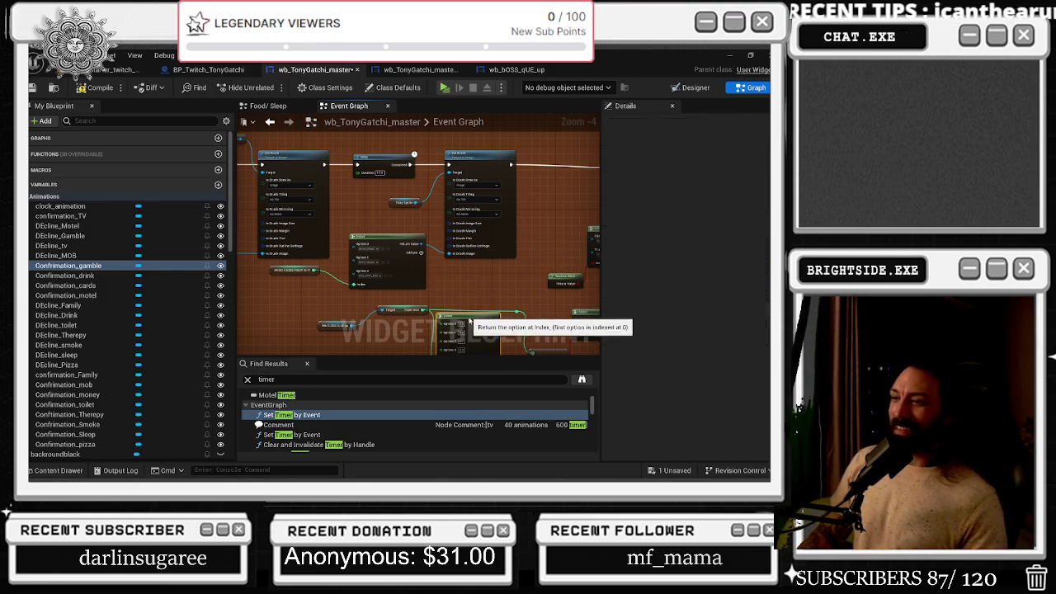
{"action": "left_click_drag", "start_coordinate": [474, 309], "coordinate": [336, 290]}
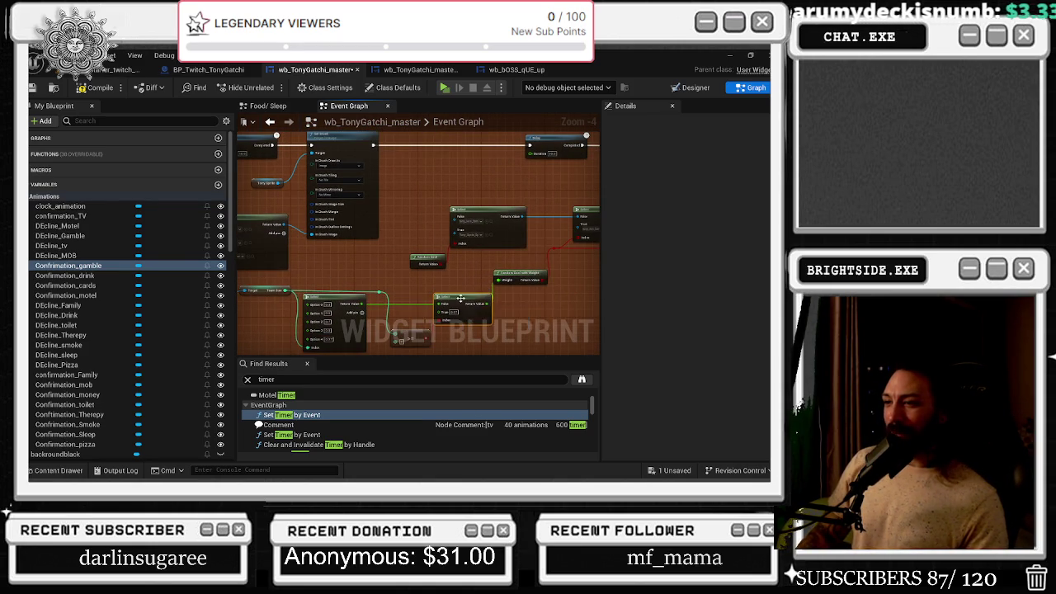
{"action": "left_click_drag", "start_coordinate": [510, 277], "coordinate": [467, 305]}
{"action": "left_click_drag", "start_coordinate": [547, 216], "coordinate": [411, 212]}
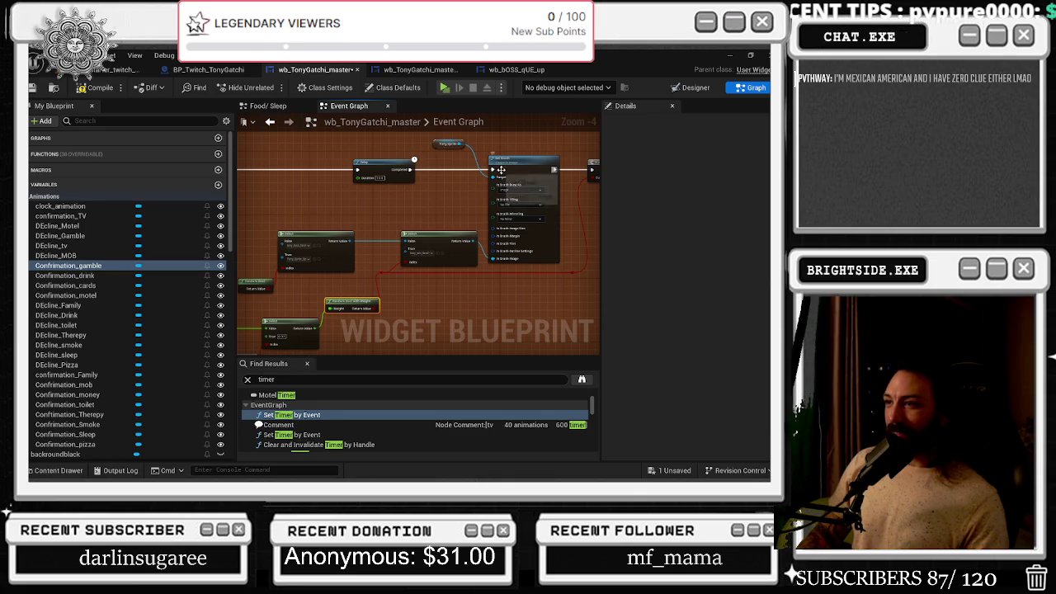
{"action": "left_click_drag", "start_coordinate": [511, 165], "coordinate": [514, 165]}
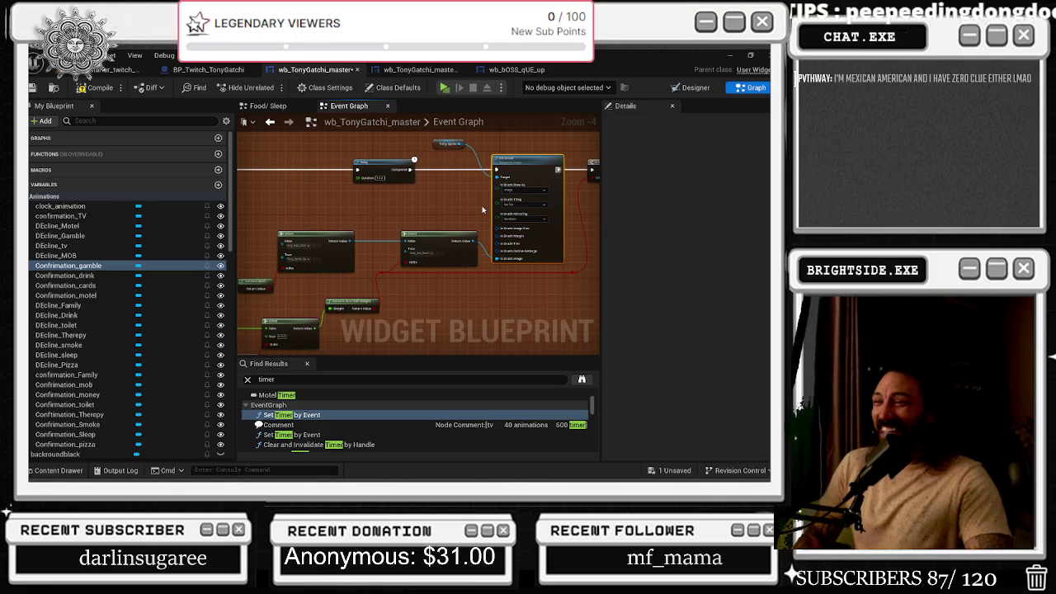
{"action": "left_click", "coordinate": [436, 145]}
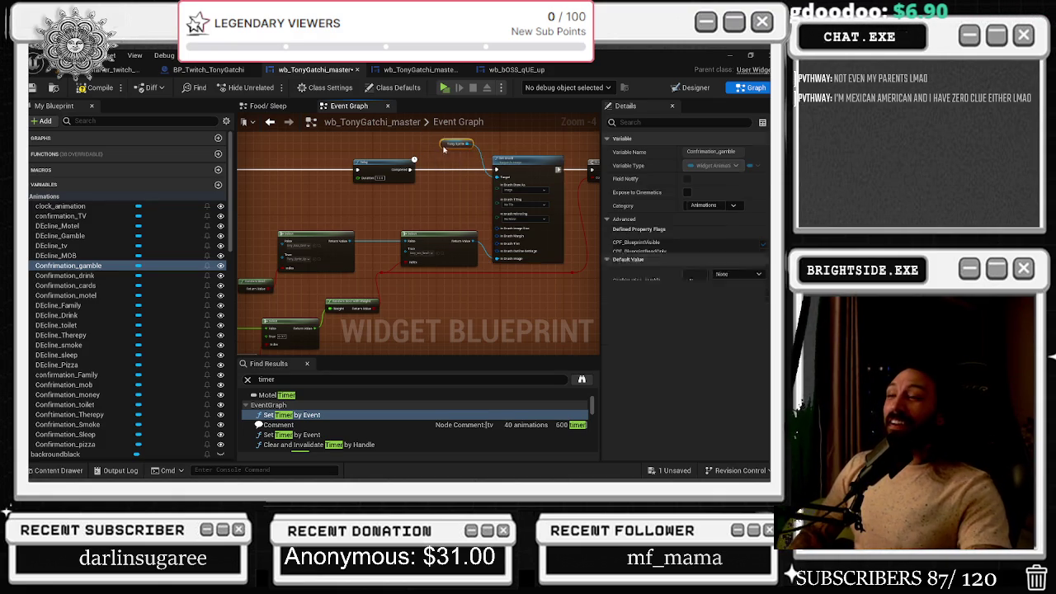
{"action": "left_click_drag", "start_coordinate": [446, 151], "coordinate": [359, 203]}
{"action": "left_click", "coordinate": [520, 205]}
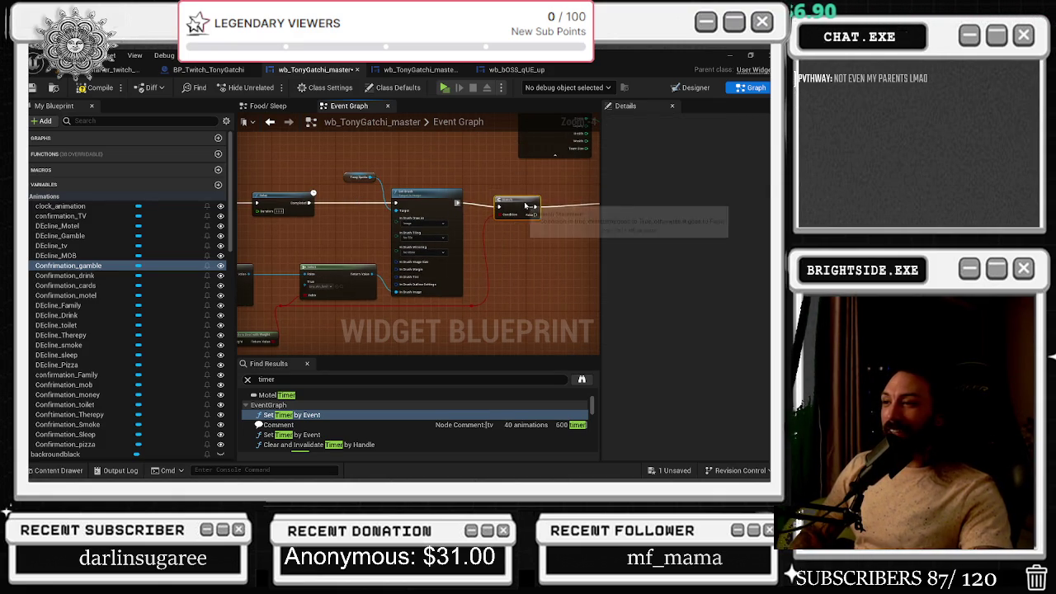
{"action": "scroll", "coordinate": [528, 203], "scroll_direction": "down", "scroll_amount": 3}
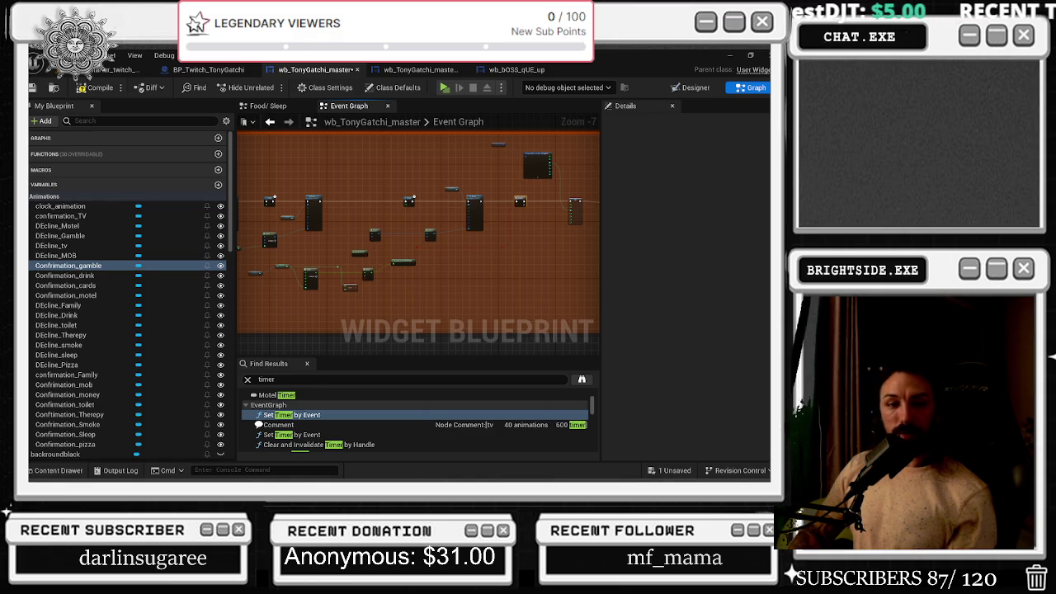
- Select the lower-left group of graph nodes, then switch to the browser's chicharrones search
{"action": "left_click_drag", "start_coordinate": [362, 198], "coordinate": [480, 219]}
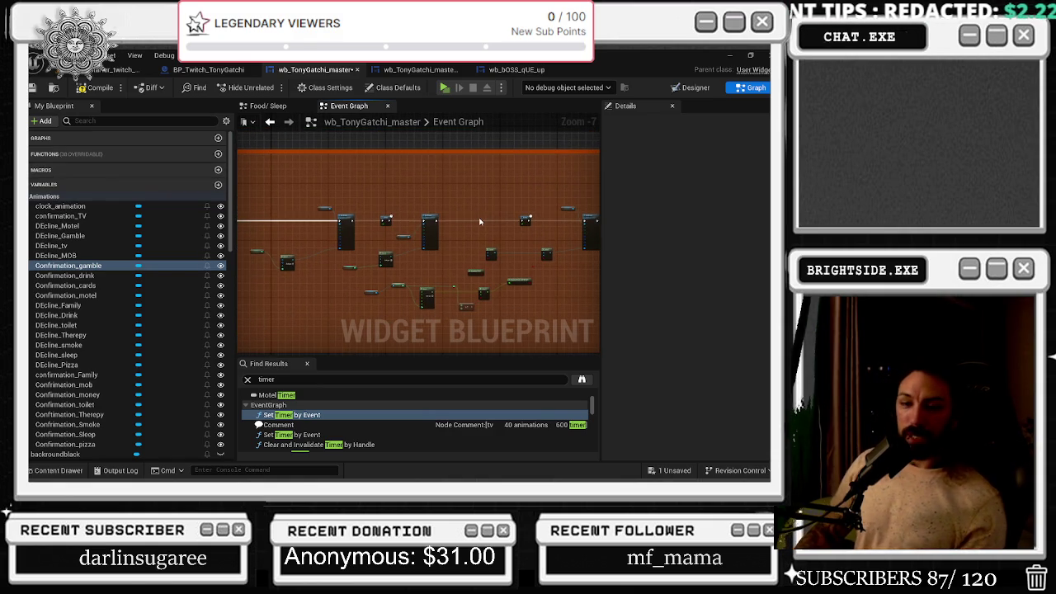
{"action": "left_click_drag", "start_coordinate": [481, 293], "coordinate": [681, 278]}
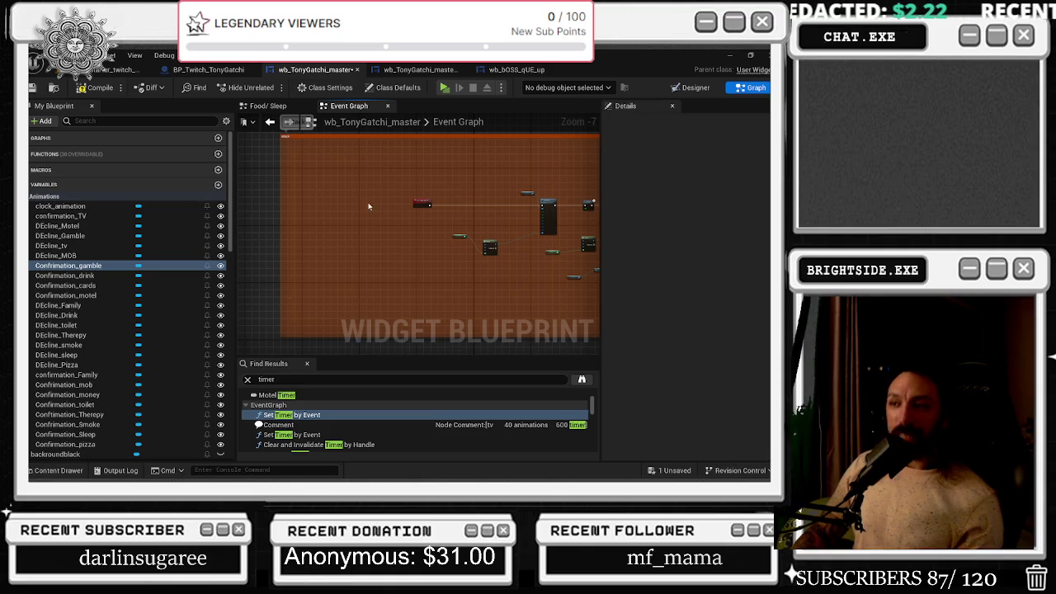
{"action": "left_click_drag", "start_coordinate": [434, 173], "coordinate": [238, 201]}
{"action": "scroll", "coordinate": [354, 198], "scroll_direction": "up", "scroll_amount": 3}
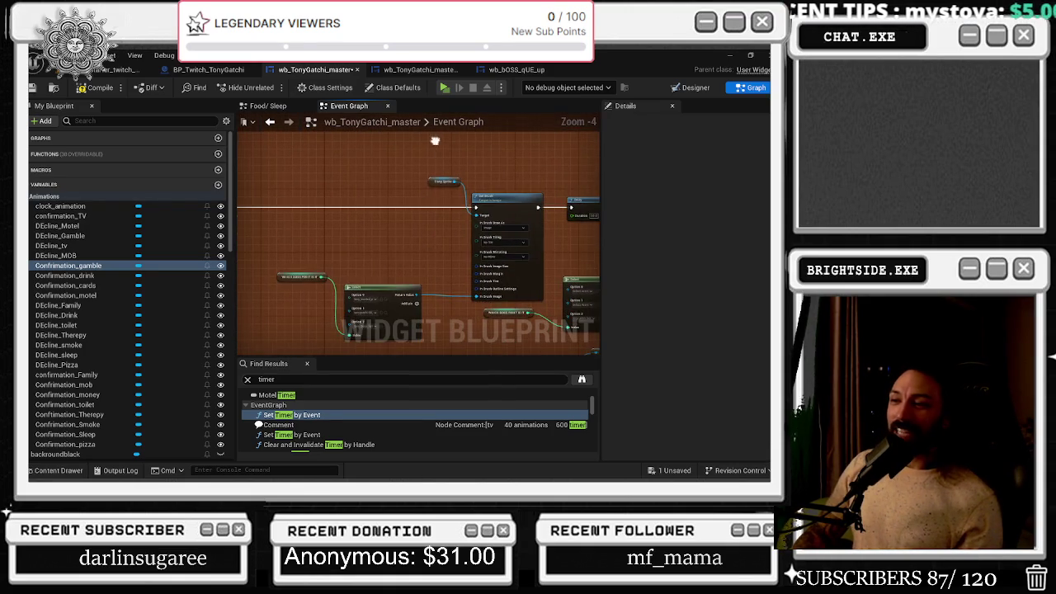
{"action": "mouse_move", "coordinate": [298, 249]}
{"action": "left_mouse_down"}
{"action": "mouse_move", "coordinate": [400, 324]}
{"action": "mouse_move", "coordinate": [420, 320]}
{"action": "left_mouse_up"}
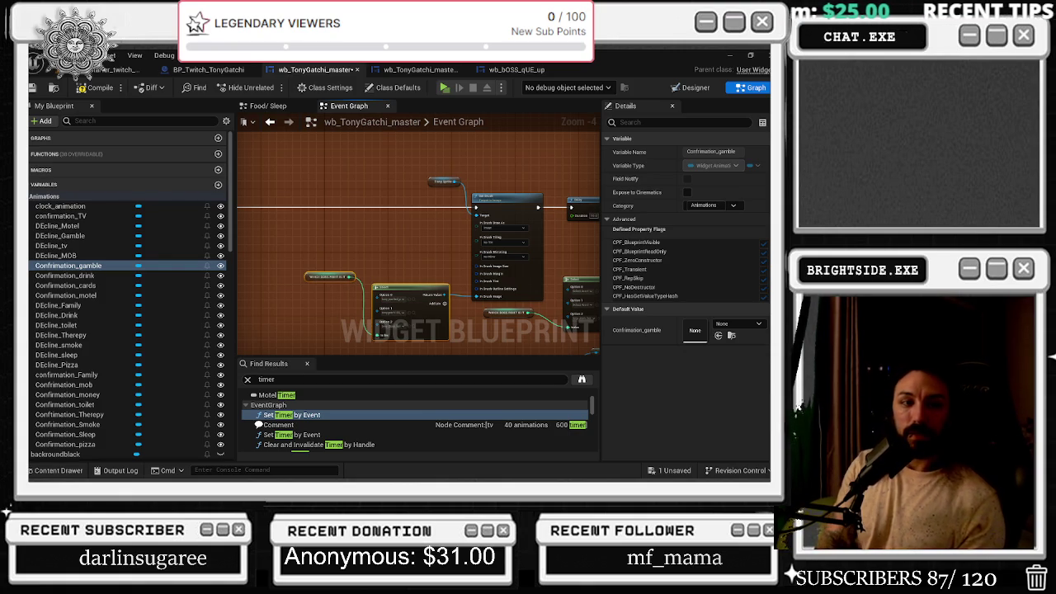
{"action": "key", "text": "alt+Tab"}
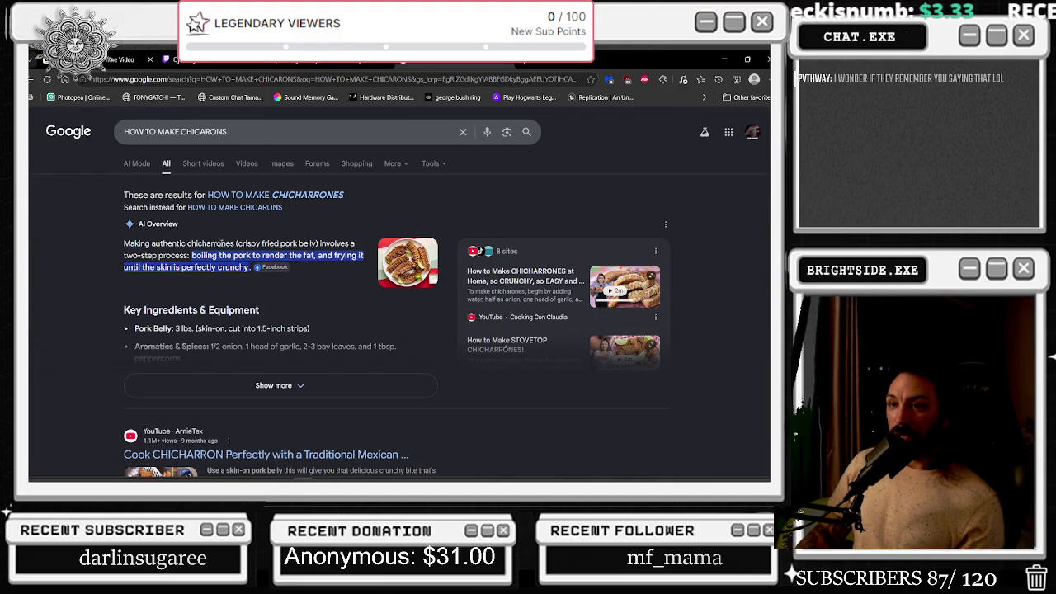
- Highlight the AI Overview's cooking sentence and filter the results to Videos
{"action": "left_click_drag", "start_coordinate": [144, 257], "coordinate": [224, 268]}
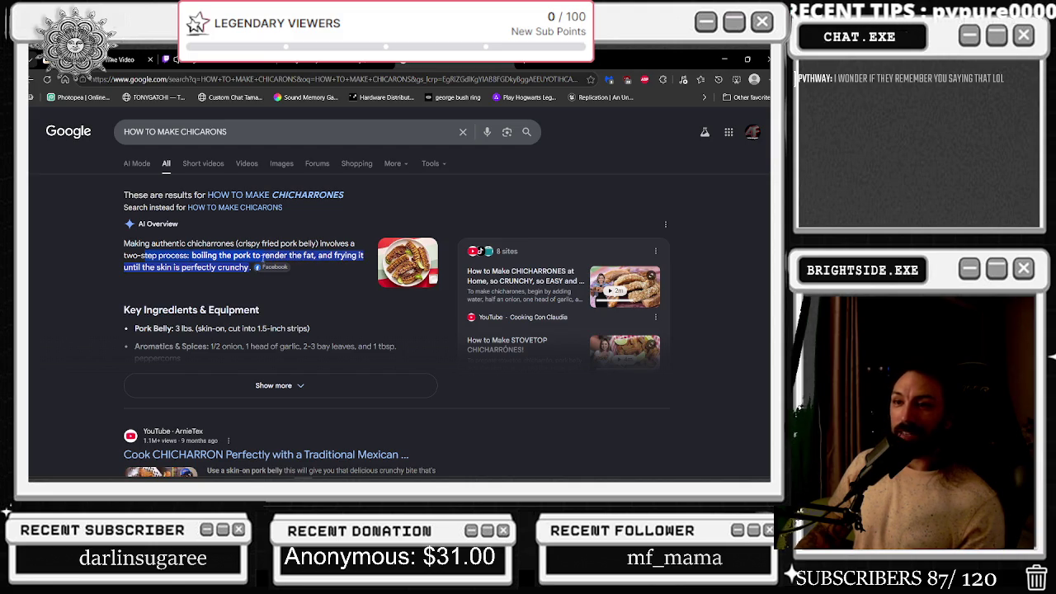
{"action": "left_click", "coordinate": [249, 164]}
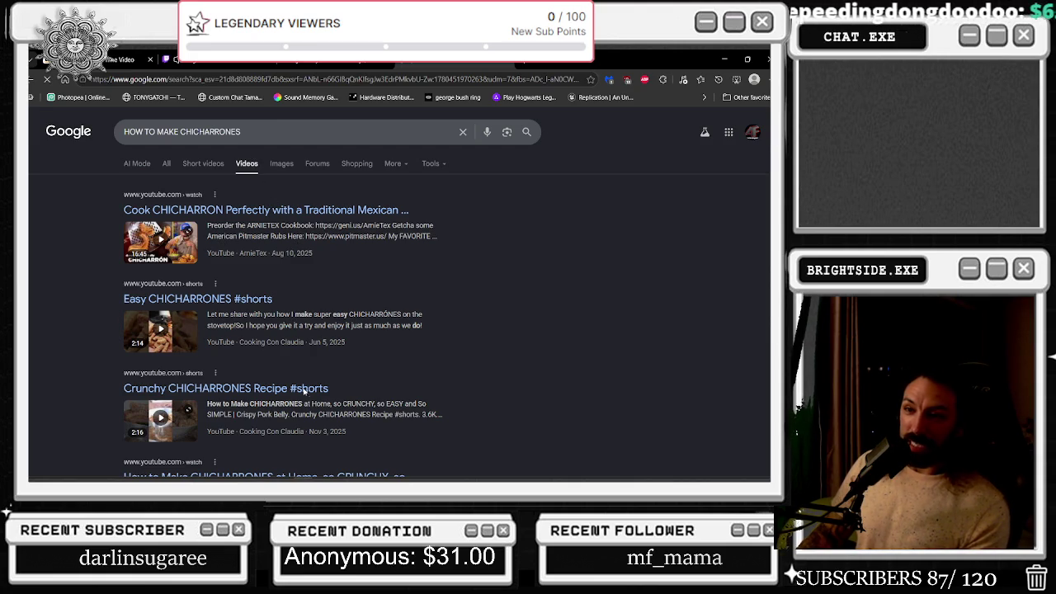
- Open the 'Easy CHICHARRONES #shorts' video result on YouTube
{"action": "left_click", "coordinate": [183, 338]}
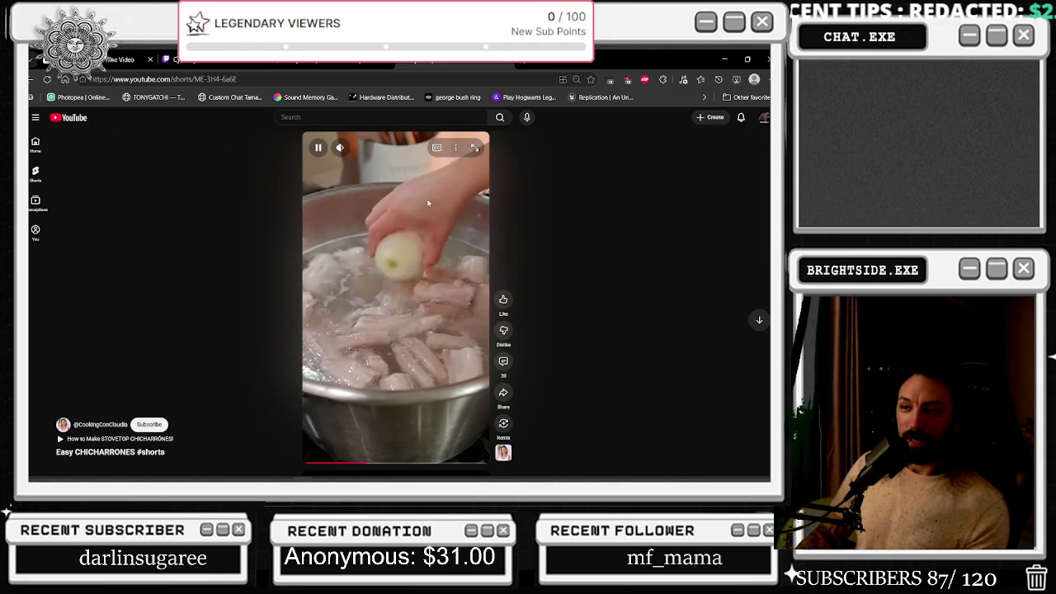
- Pause and resume the chicharrones Short, then skip to near its end
{"action": "left_click", "coordinate": [440, 232]}
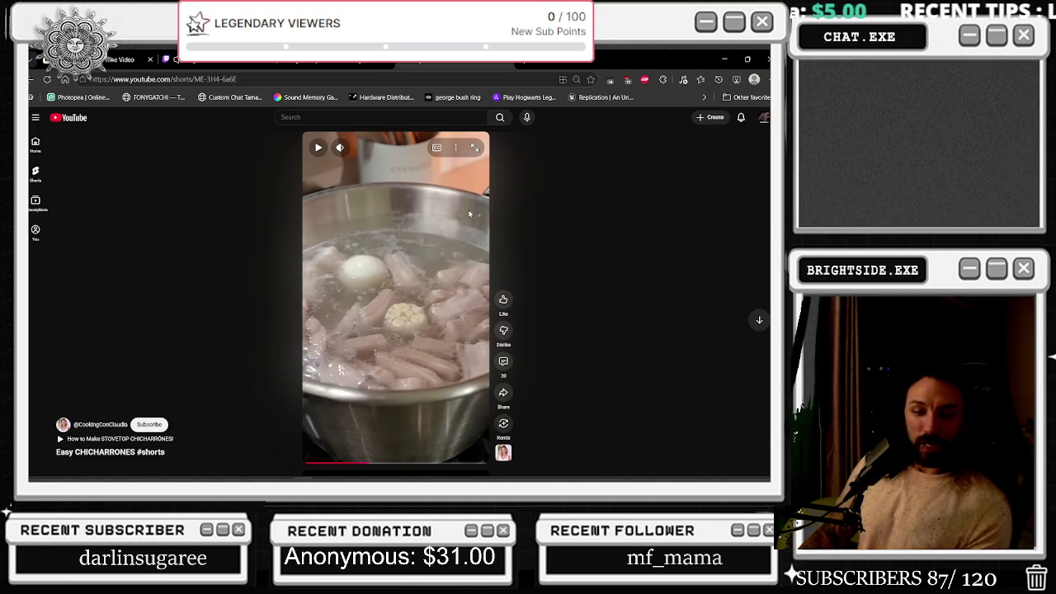
{"action": "left_click", "coordinate": [403, 245]}
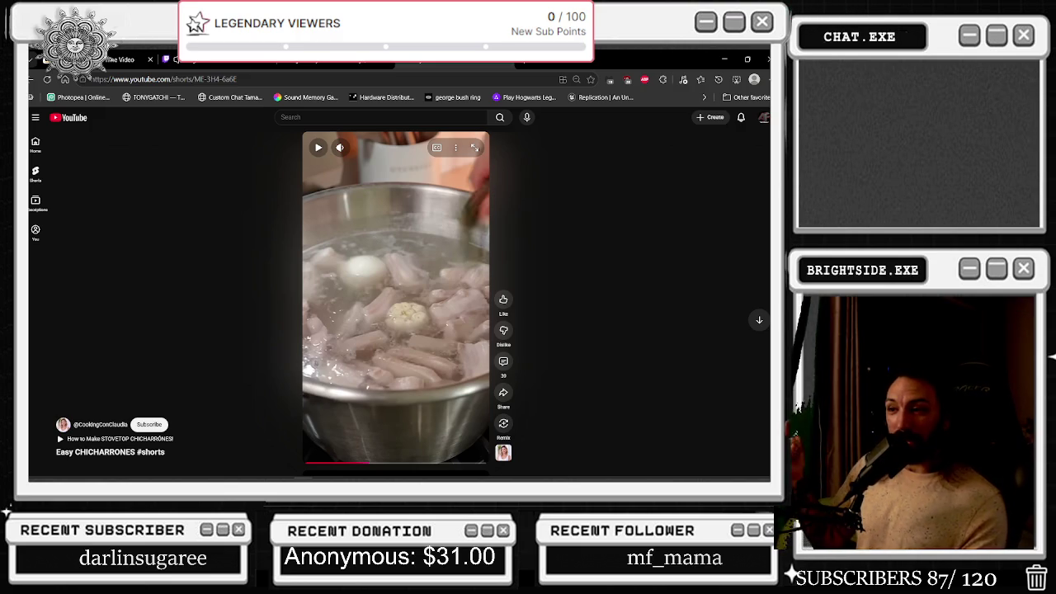
{"action": "left_click", "coordinate": [474, 197]}
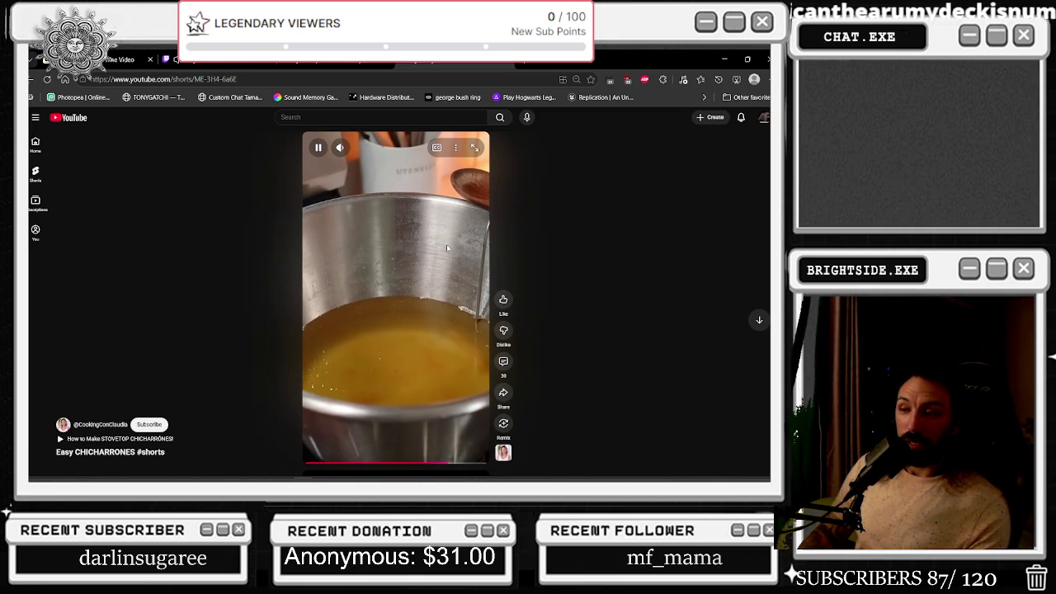
{"action": "left_click", "coordinate": [450, 263]}
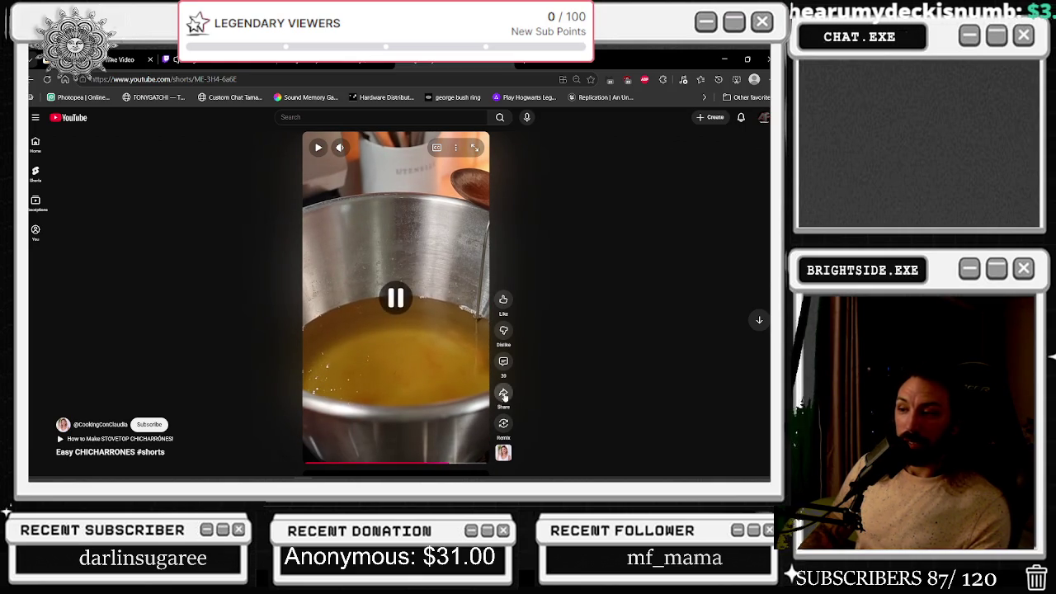
{"action": "left_click", "coordinate": [469, 464]}
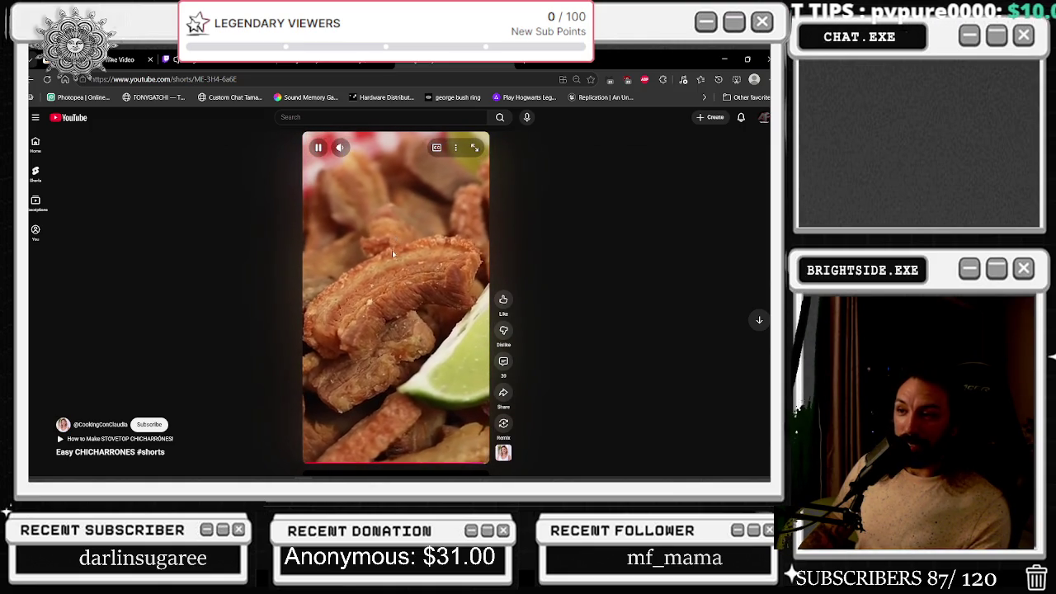
- Scroll the Shorts feed, then use the YouTube logo to return to the home feed
{"action": "scroll", "coordinate": [430, 273], "scroll_direction": "down", "scroll_amount": 1}
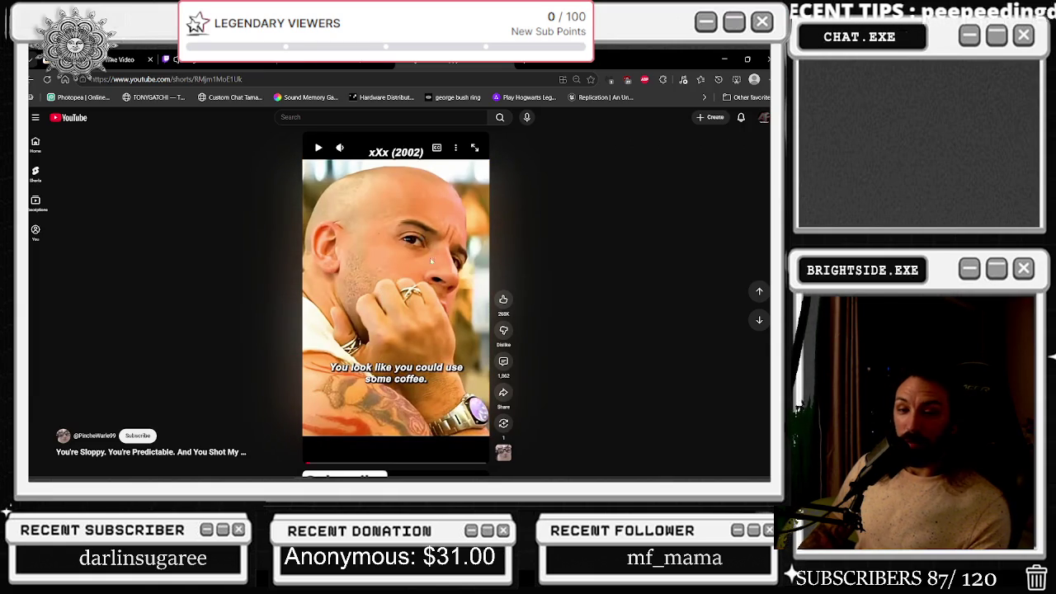
{"action": "scroll", "coordinate": [425, 247], "scroll_direction": "up", "scroll_amount": 1}
{"action": "left_click", "coordinate": [430, 262]}
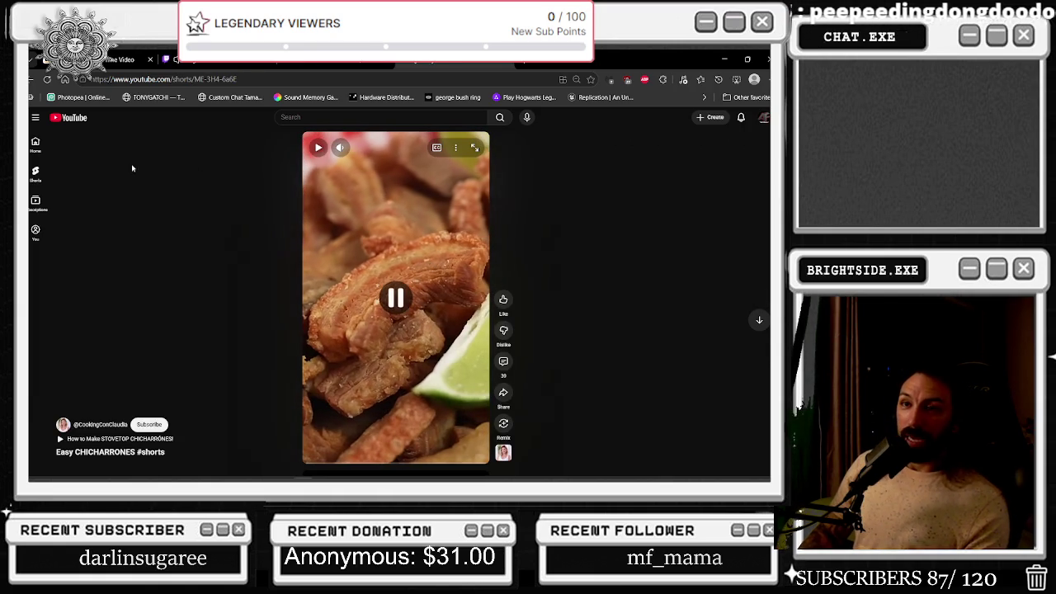
{"action": "left_click", "coordinate": [66, 118]}
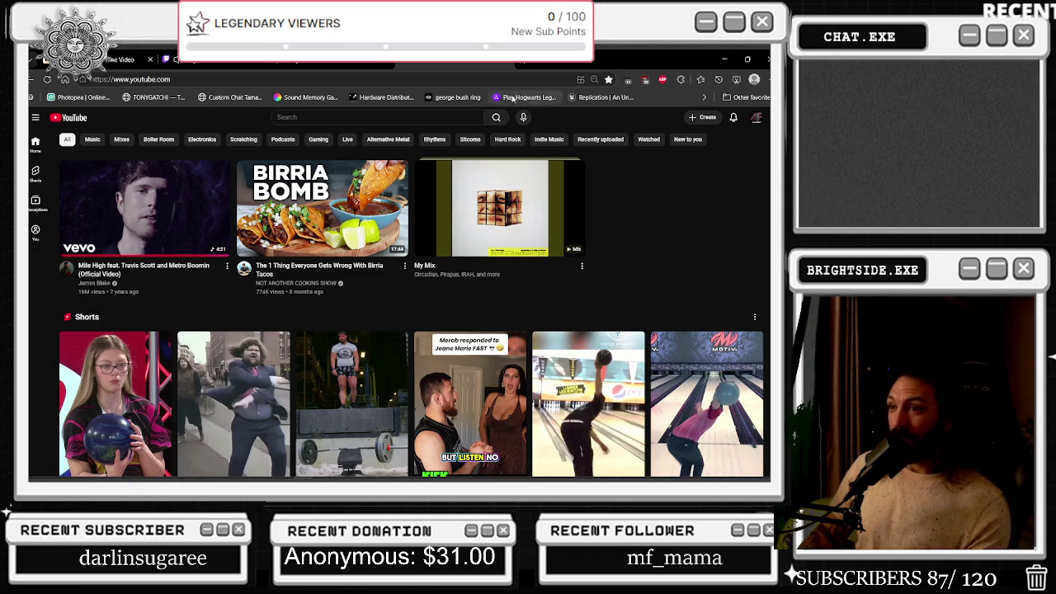
- Play the 'Garage, Dubstep, and Breakbeat in a Car' video from the home feed, then open a new tab
{"action": "scroll", "coordinate": [613, 171], "scroll_direction": "down", "scroll_amount": 2}
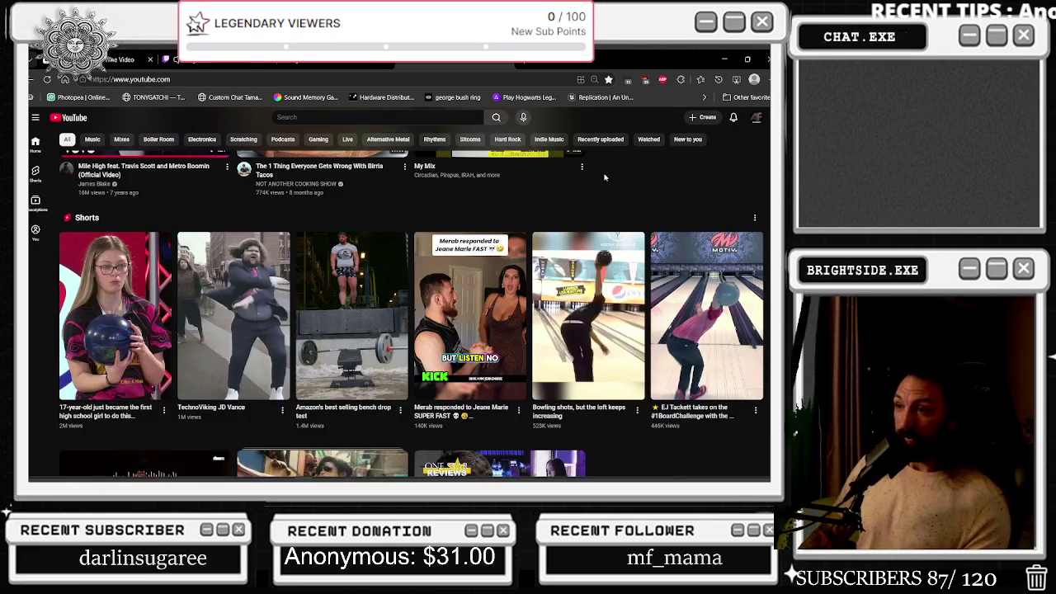
{"action": "scroll", "coordinate": [604, 176], "scroll_direction": "down", "scroll_amount": 3}
{"action": "scroll", "coordinate": [553, 198], "scroll_direction": "down", "scroll_amount": 1}
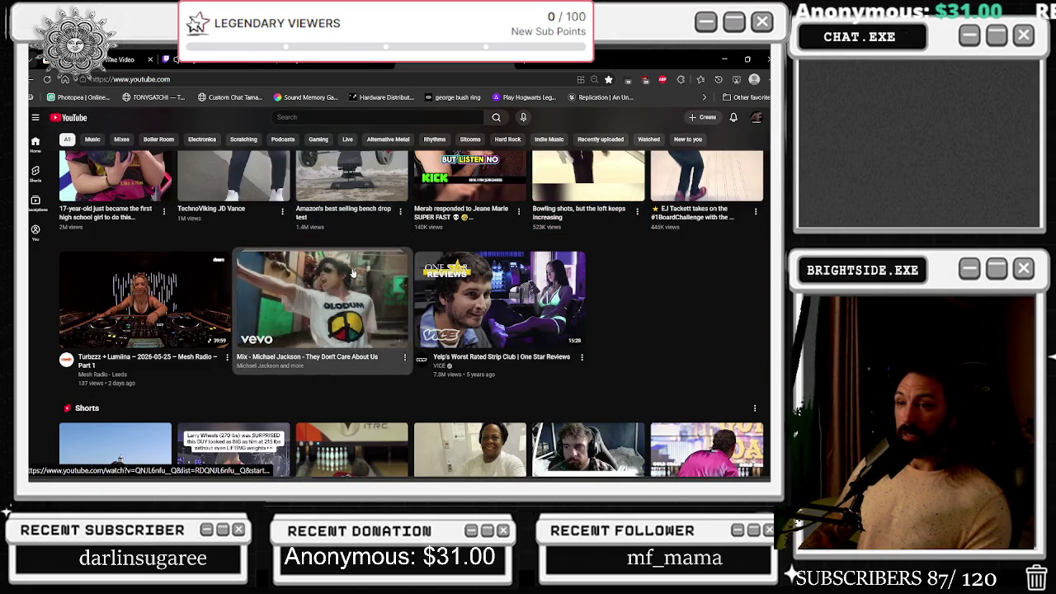
{"action": "scroll", "coordinate": [358, 298], "scroll_direction": "down", "scroll_amount": 5}
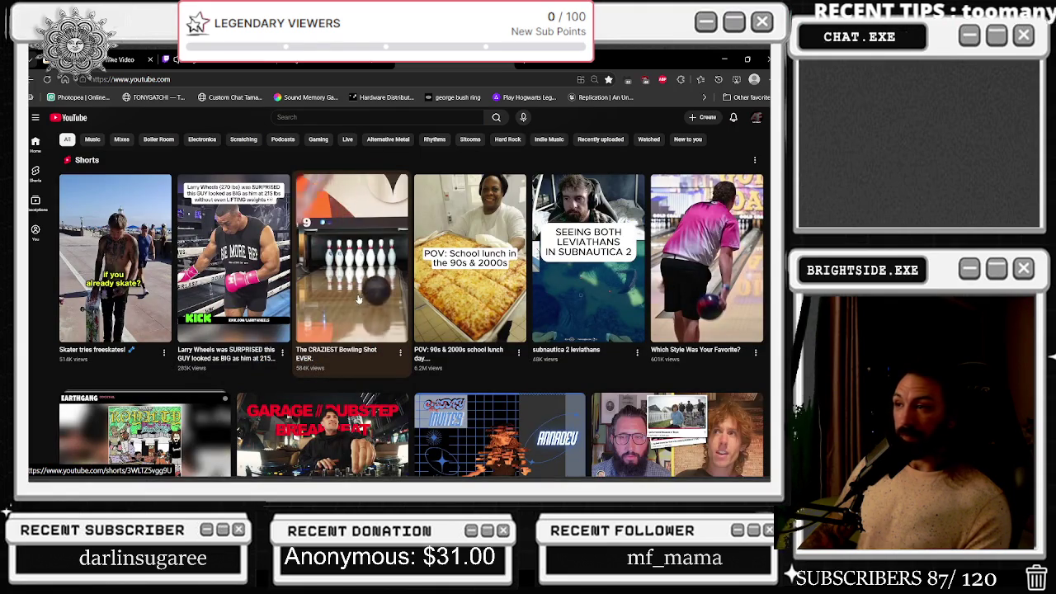
{"action": "scroll", "coordinate": [565, 241], "scroll_direction": "down", "scroll_amount": 1}
{"action": "scroll", "coordinate": [565, 241], "scroll_direction": "down", "scroll_amount": 1}
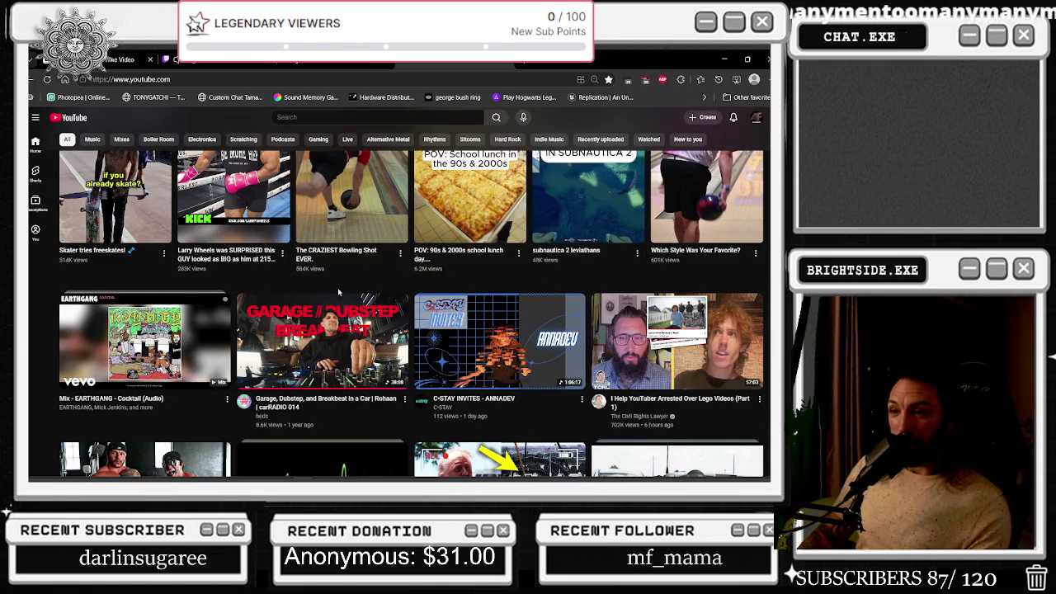
{"action": "scroll", "coordinate": [337, 291], "scroll_direction": "down", "scroll_amount": 1}
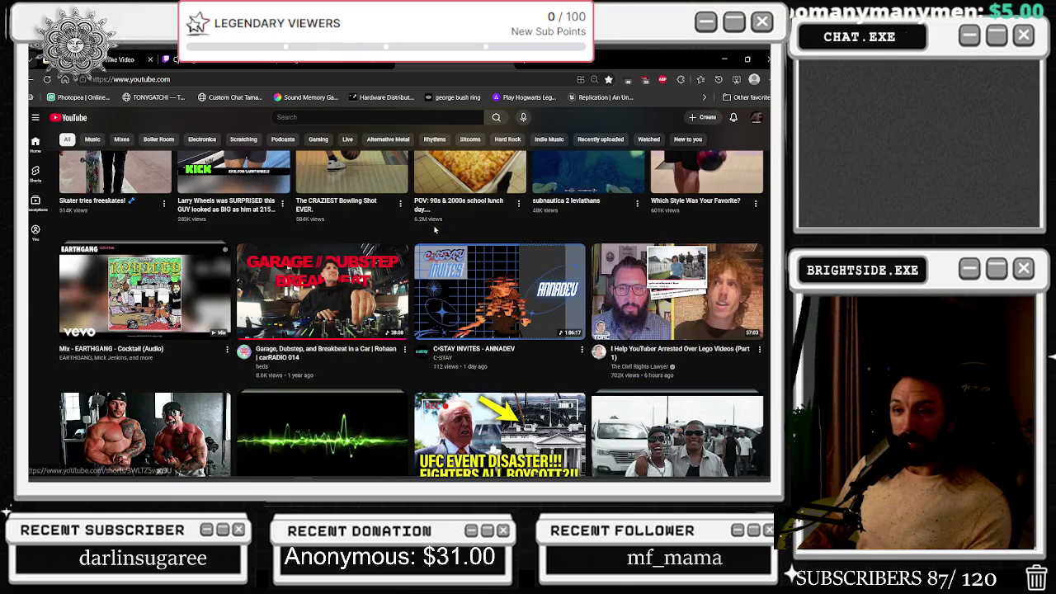
{"action": "scroll", "coordinate": [434, 230], "scroll_direction": "down", "scroll_amount": 2}
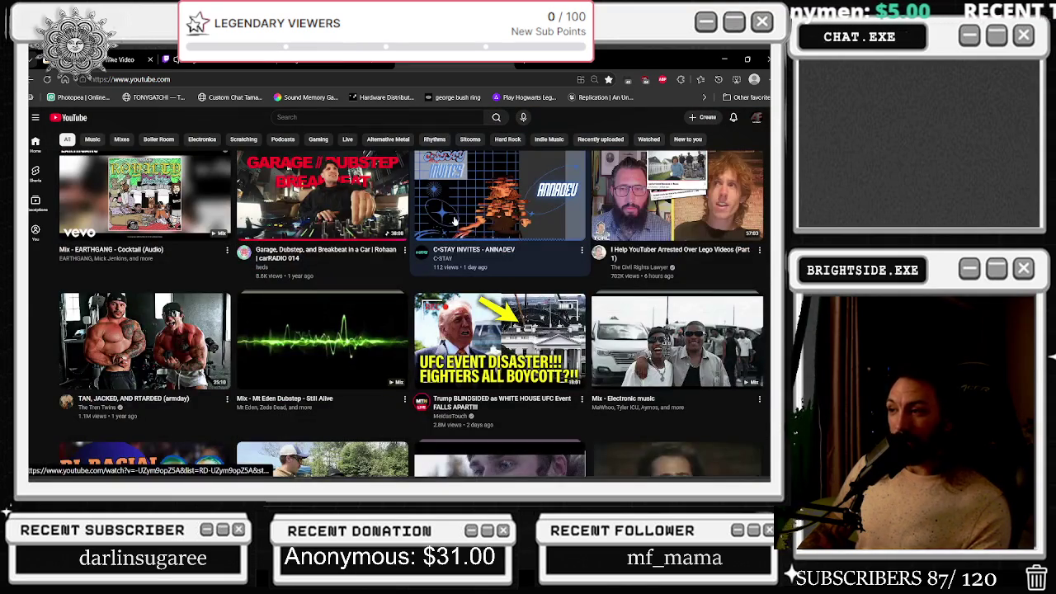
{"action": "scroll", "coordinate": [452, 222], "scroll_direction": "down", "scroll_amount": 1}
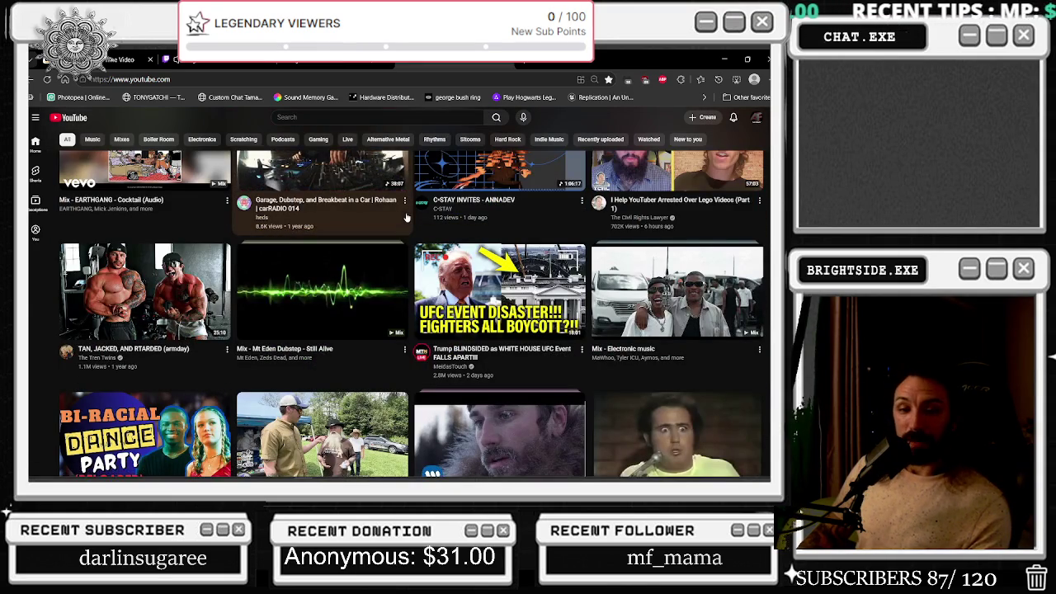
{"action": "scroll", "coordinate": [405, 217], "scroll_direction": "up", "scroll_amount": 1}
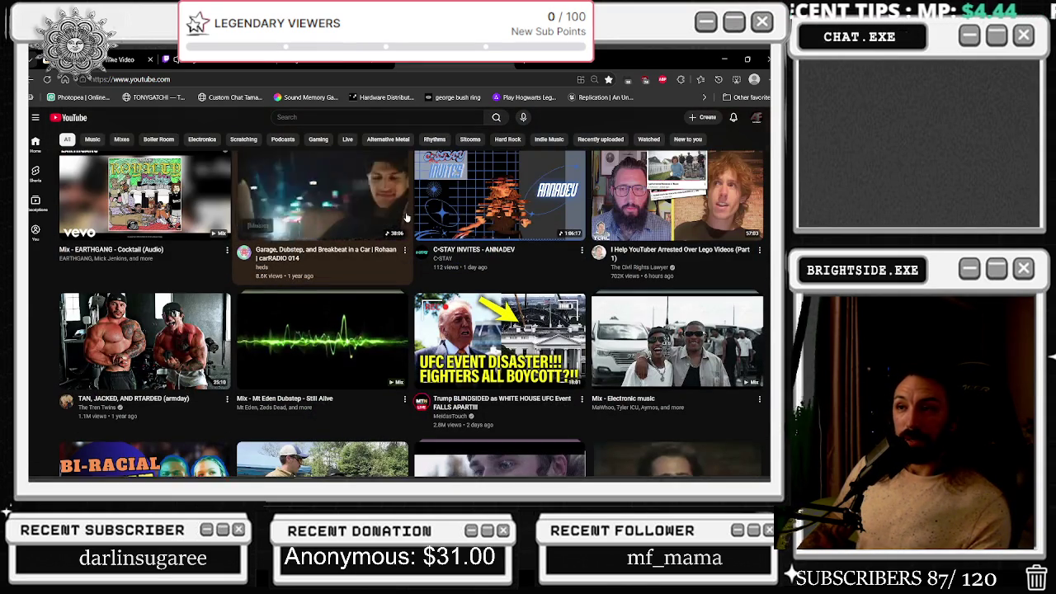
{"action": "left_click", "coordinate": [339, 211]}
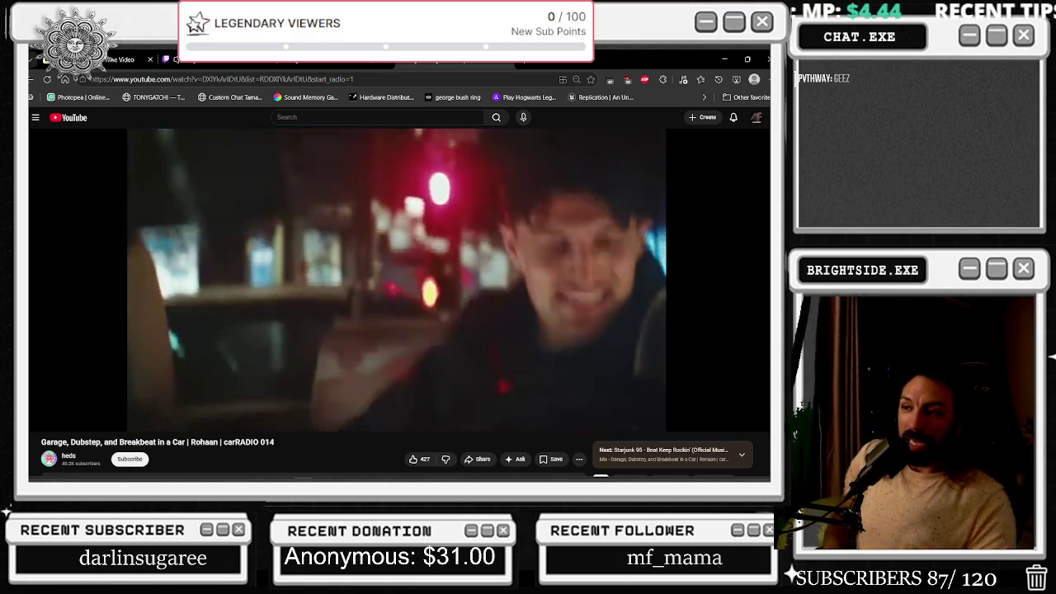
{"action": "key", "text": "ctrl+t"}
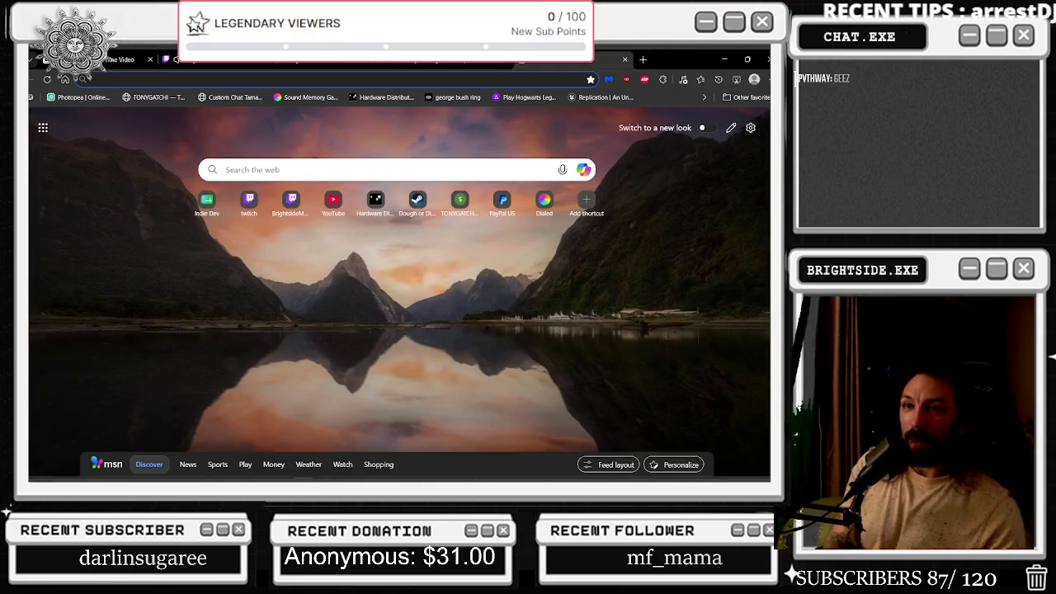
- Search 'OFFICIAL JERKY OF UFC' and open the Anthem Snacks result
{"action": "type", "text": "OFFICIAL JERKY OF UFC"}
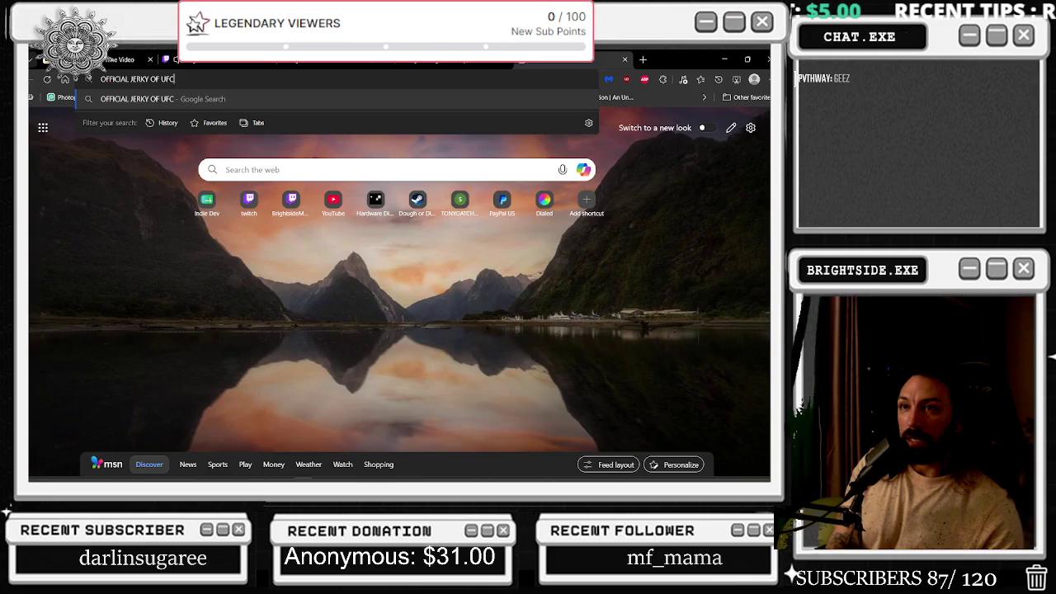
{"action": "key", "text": "Return"}
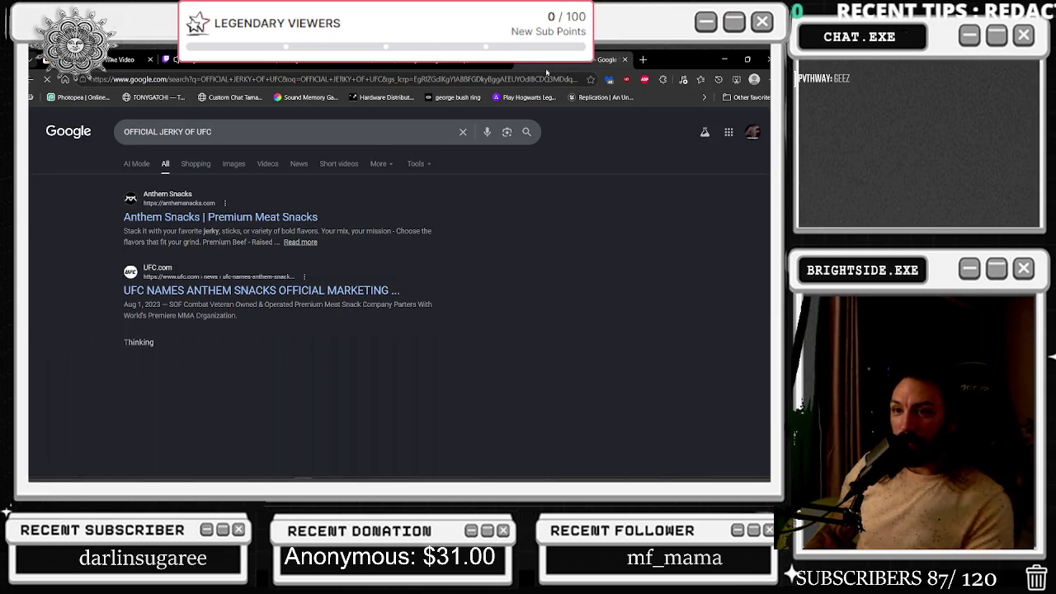
{"action": "left_click", "coordinate": [222, 216]}
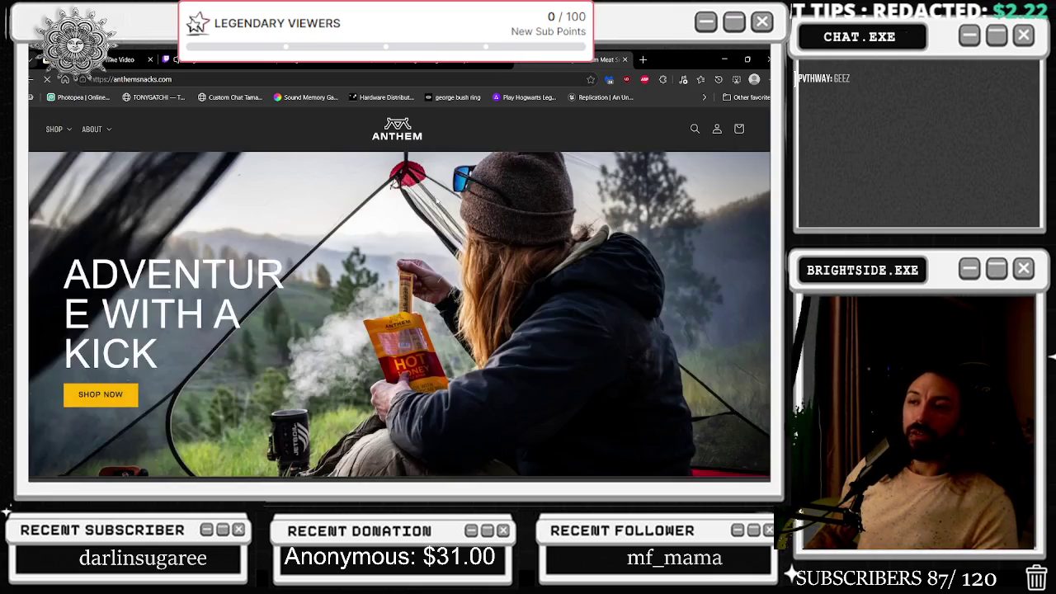
- Dismiss the Anthem Snacks 10% off discount popup
{"action": "scroll", "coordinate": [403, 319], "scroll_direction": "down", "scroll_amount": 5}
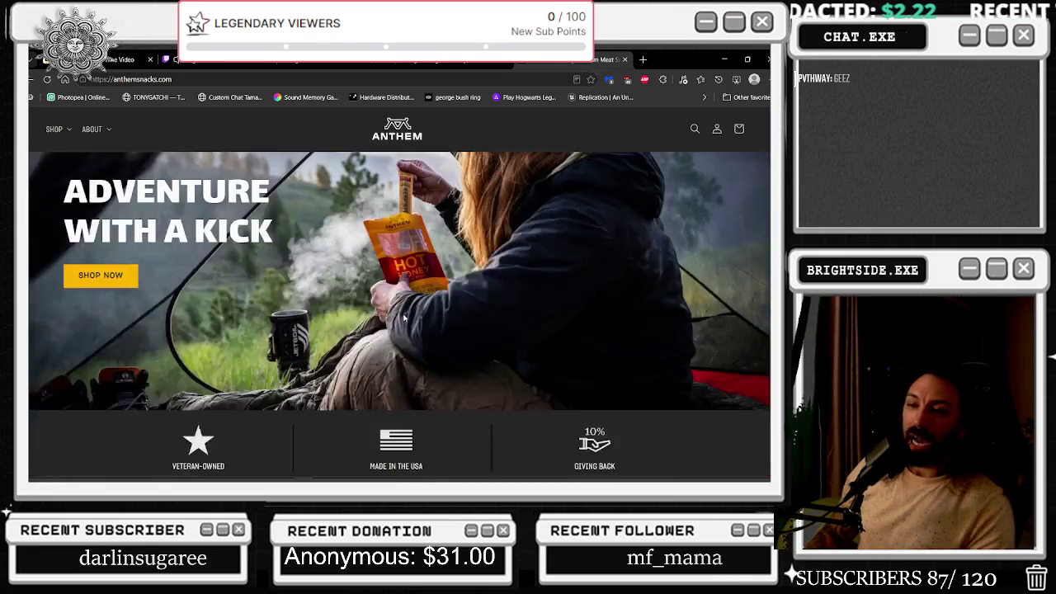
{"action": "scroll", "coordinate": [404, 325], "scroll_direction": "down", "scroll_amount": 1}
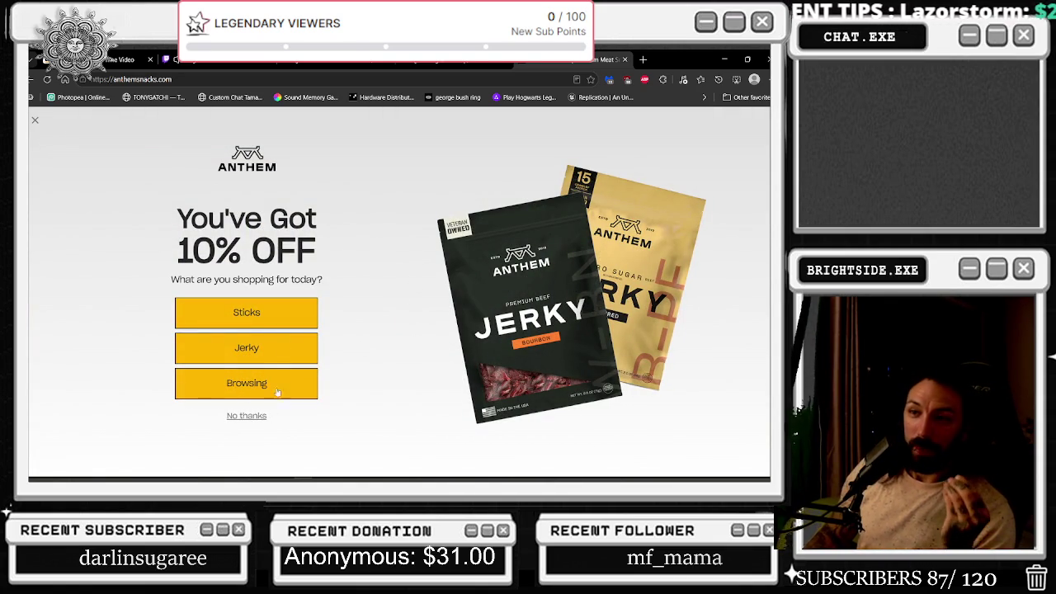
{"action": "left_click", "coordinate": [246, 377]}
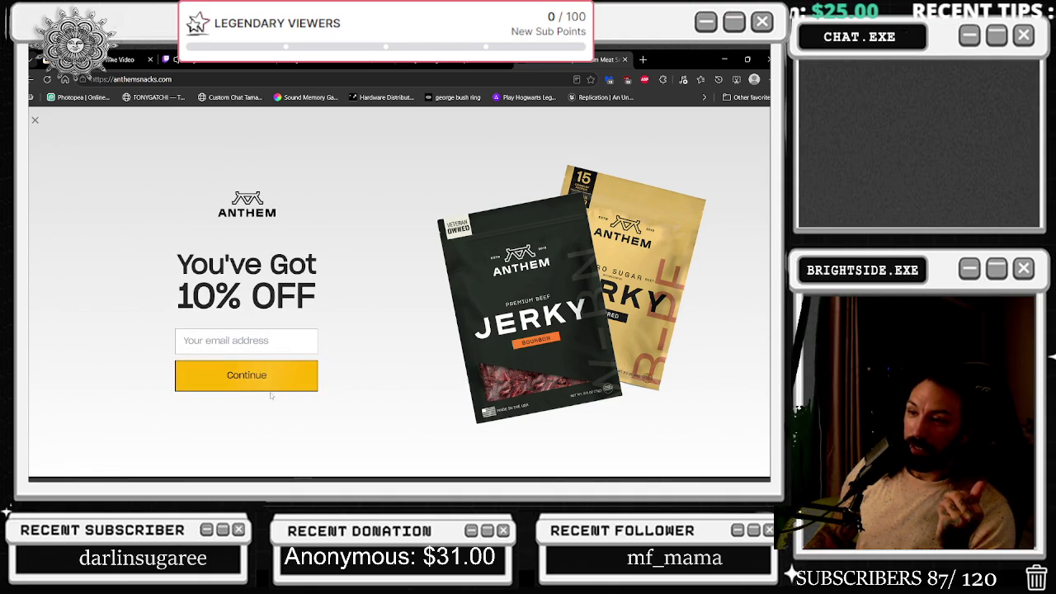
{"action": "left_click", "coordinate": [255, 383]}
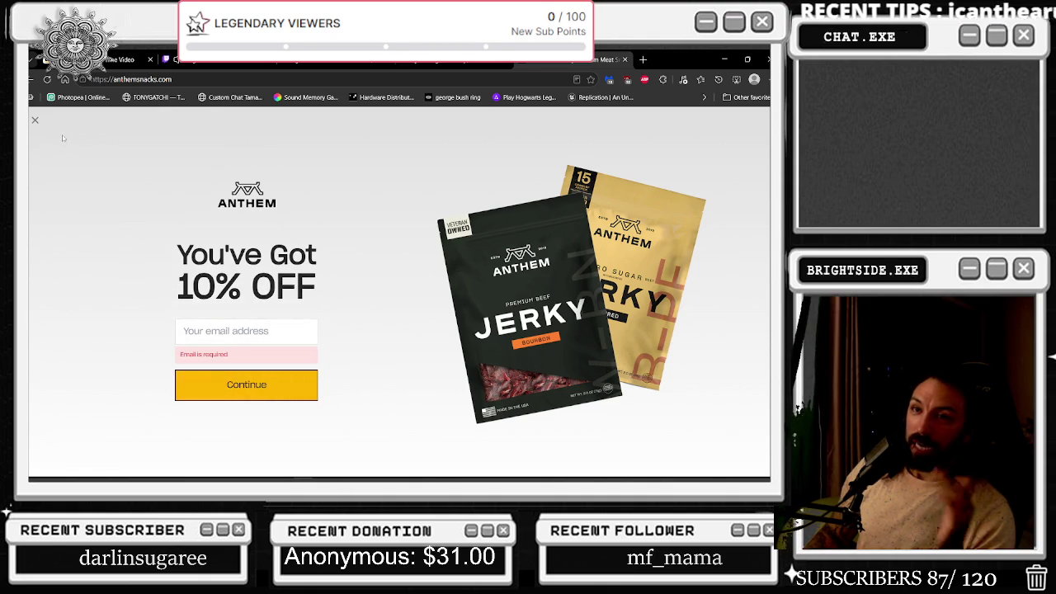
{"action": "left_click", "coordinate": [39, 122]}
- Scroll to the jerky lineup and open the Bourbon Beef Jerky product page
{"action": "scroll", "coordinate": [466, 291], "scroll_direction": "down", "scroll_amount": 10}
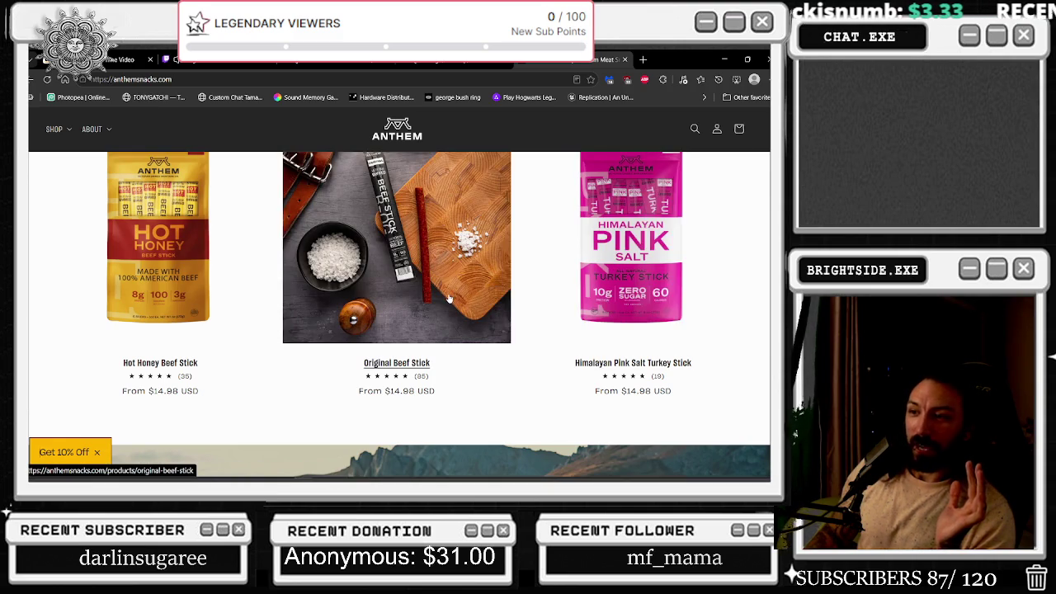
{"action": "scroll", "coordinate": [450, 298], "scroll_direction": "up", "scroll_amount": 1}
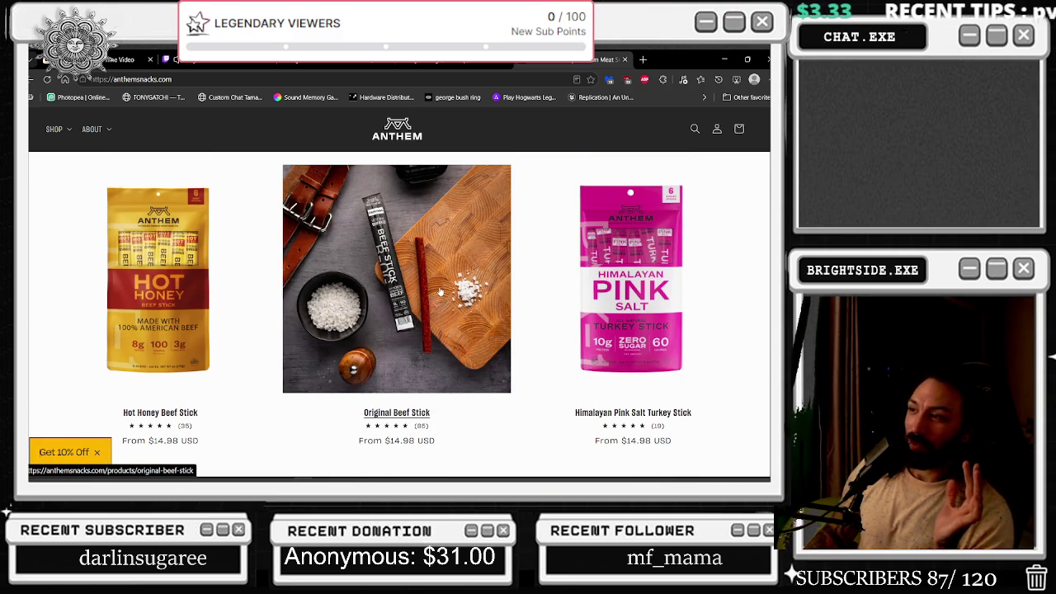
{"action": "scroll", "coordinate": [441, 292], "scroll_direction": "down", "scroll_amount": 10}
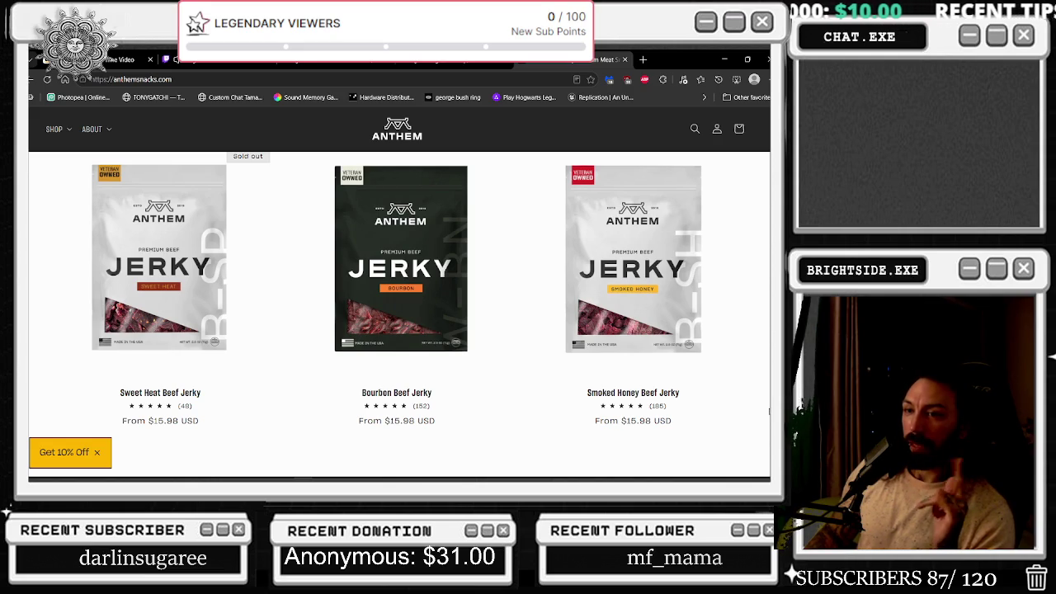
{"action": "scroll", "coordinate": [398, 313], "scroll_direction": "down", "scroll_amount": 2}
{"action": "scroll", "coordinate": [397, 313], "scroll_direction": "up", "scroll_amount": 2}
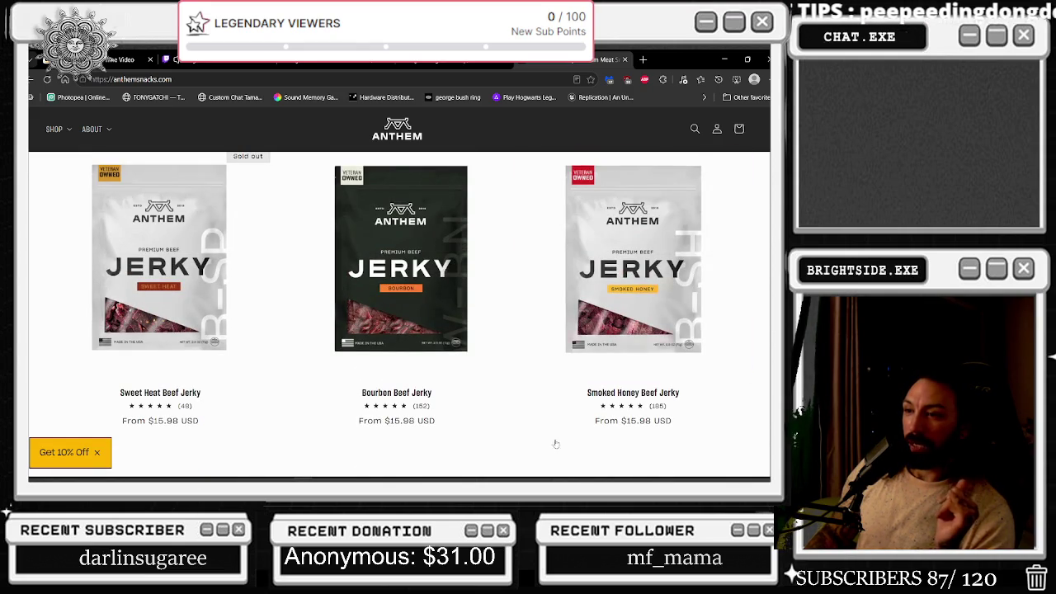
{"action": "left_click", "coordinate": [397, 363]}
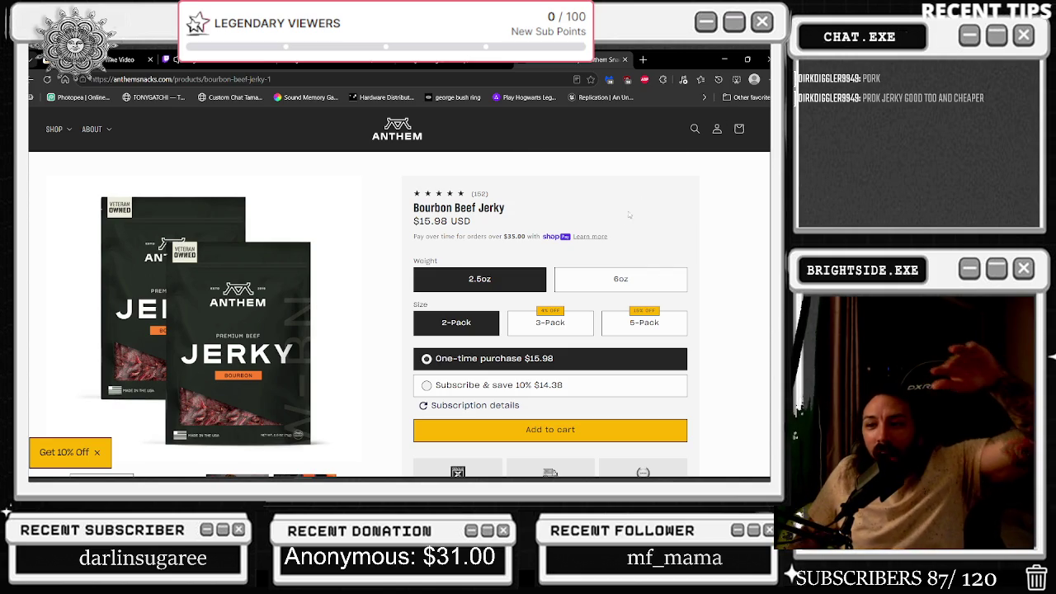
- Choose the 6oz 5-Pack of Bourbon Beef Jerky to see its $63.49 price
{"action": "left_click", "coordinate": [626, 290]}
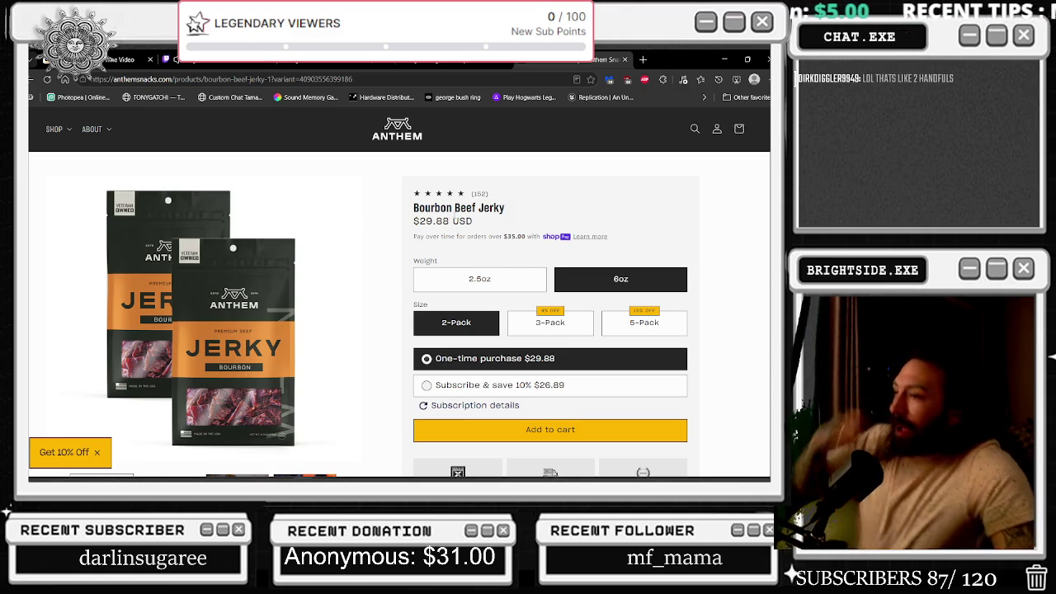
{"action": "left_click", "coordinate": [627, 326]}
{"action": "scroll", "coordinate": [581, 355], "scroll_direction": "down", "scroll_amount": 3}
{"action": "scroll", "coordinate": [328, 365], "scroll_direction": "up", "scroll_amount": 2}
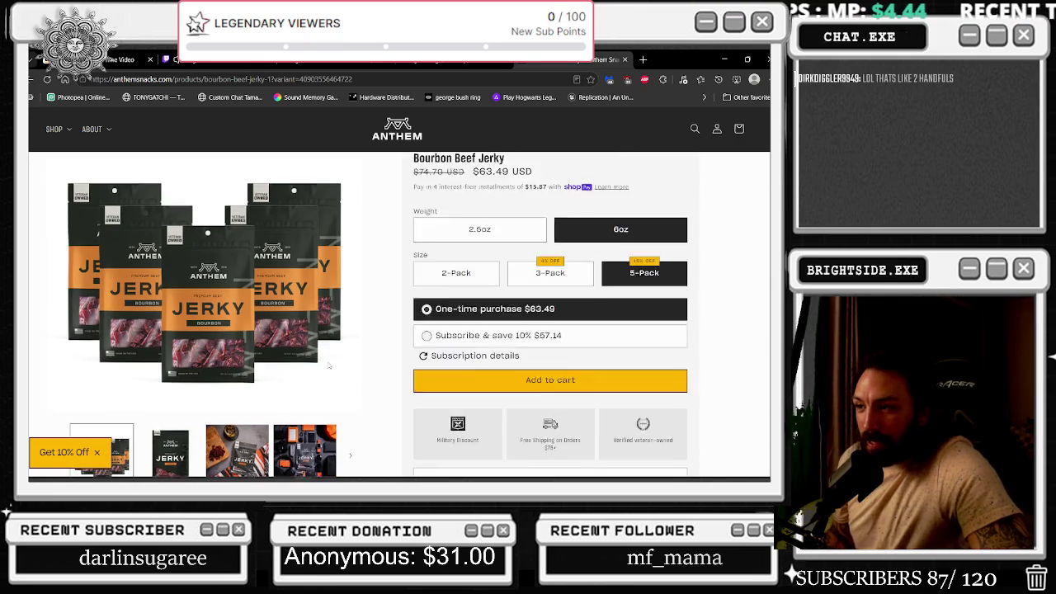
{"action": "scroll", "coordinate": [328, 365], "scroll_direction": "up", "scroll_amount": 1}
{"action": "scroll", "coordinate": [383, 313], "scroll_direction": "down", "scroll_amount": 1}
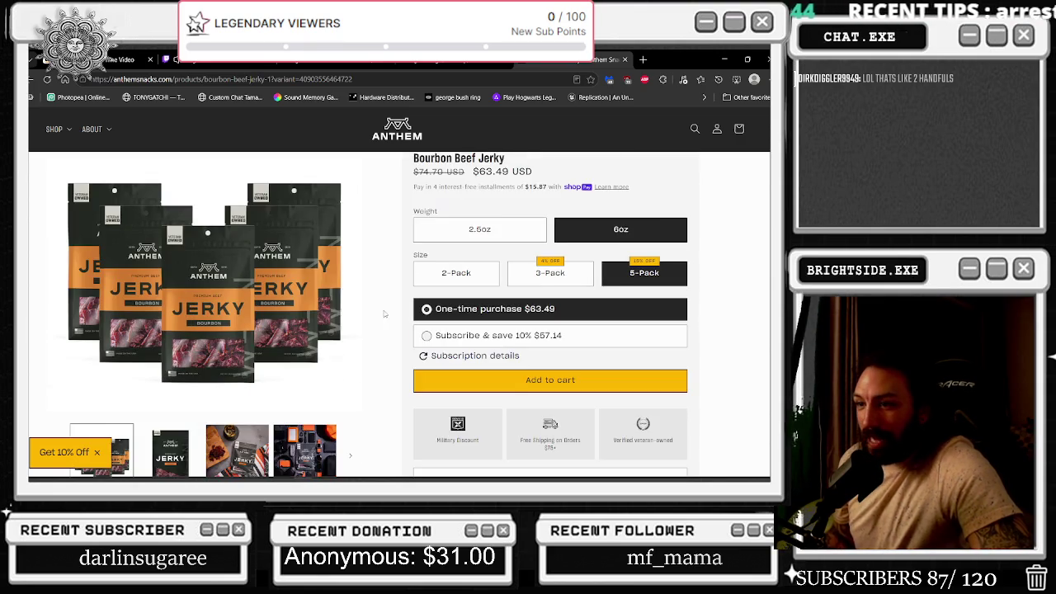
{"action": "scroll", "coordinate": [179, 326], "scroll_direction": "down", "scroll_amount": 1}
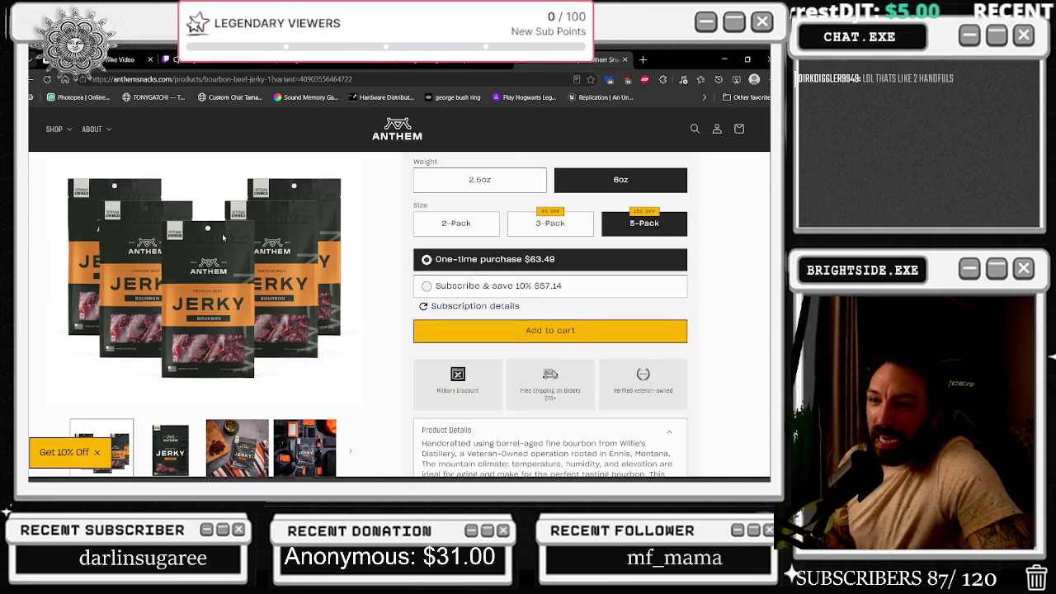
{"action": "scroll", "coordinate": [196, 239], "scroll_direction": "up", "scroll_amount": 1}
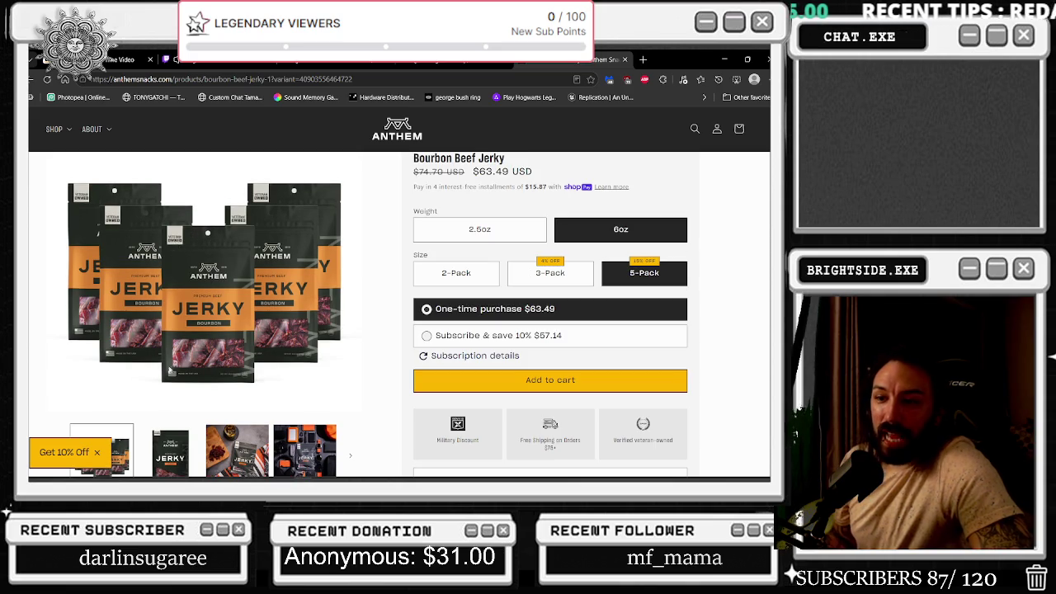
{"action": "left_click", "coordinate": [171, 452]}
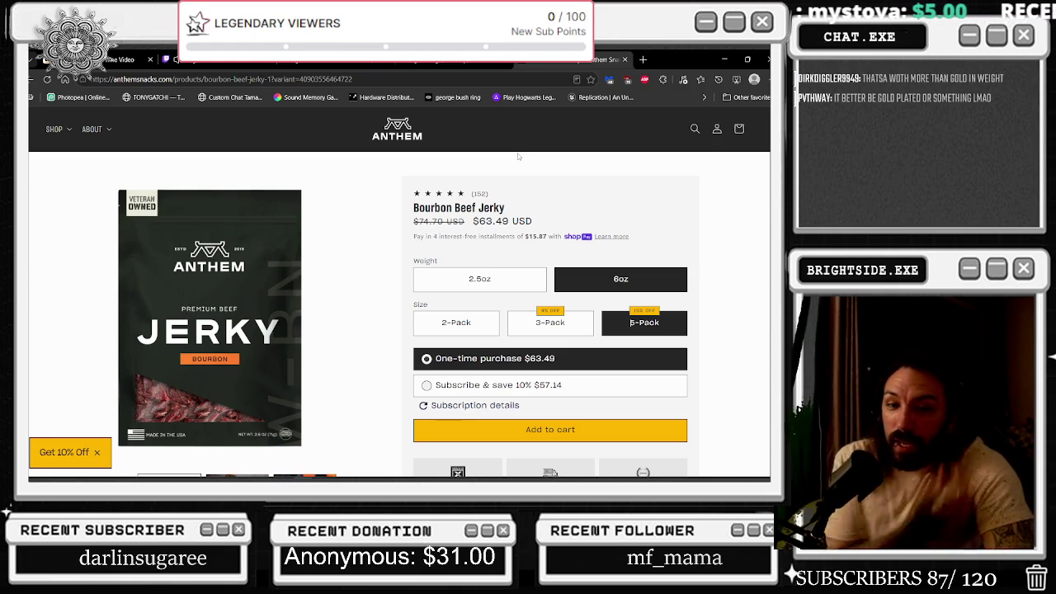
- Return to the Anthem Snacks jerky listing, scroll down, and open a new browser tab
{"action": "left_click", "coordinate": [33, 80]}
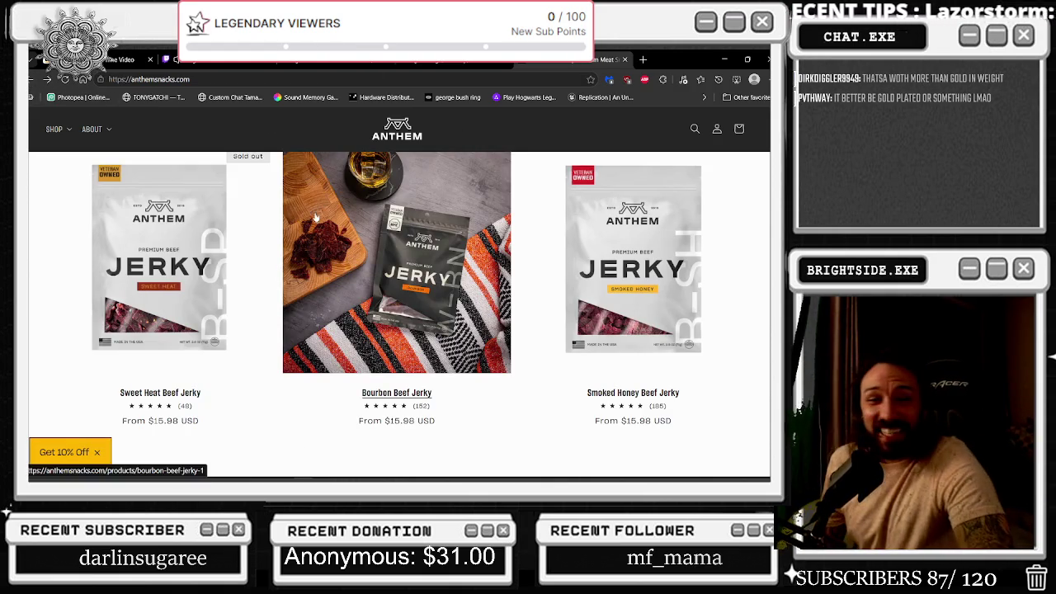
{"action": "scroll", "coordinate": [304, 275], "scroll_direction": "down", "scroll_amount": 2}
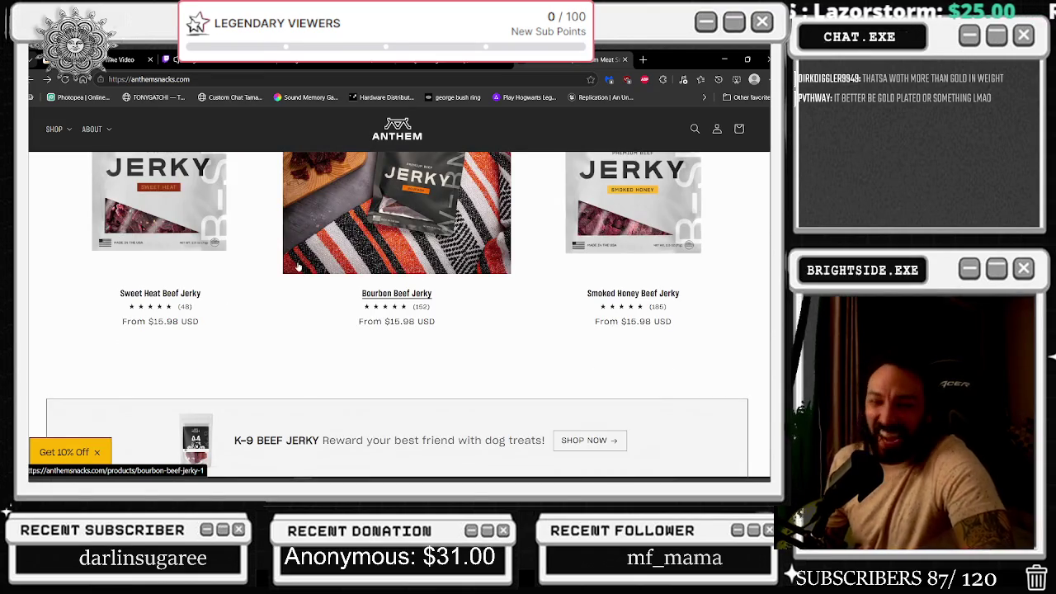
{"action": "scroll", "coordinate": [310, 272], "scroll_direction": "down", "scroll_amount": 2}
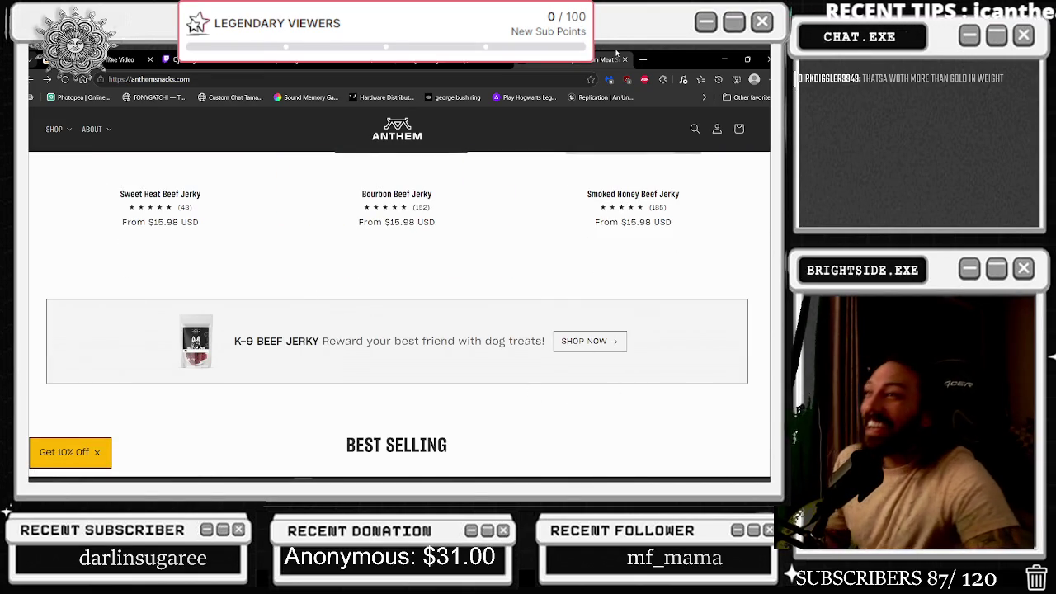
{"action": "left_click", "coordinate": [637, 62]}
- Search 'OZ GOLD' for the gold price per ounce, then return to the Anthem Snacks tab
{"action": "type", "text": "OZ GOLD"}
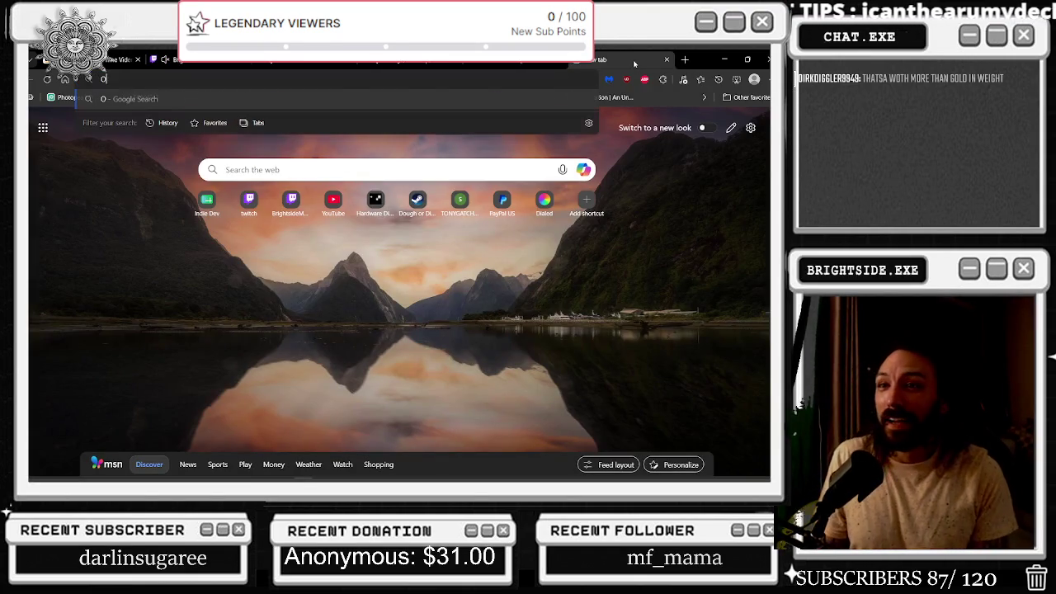
{"action": "key", "text": "Return"}
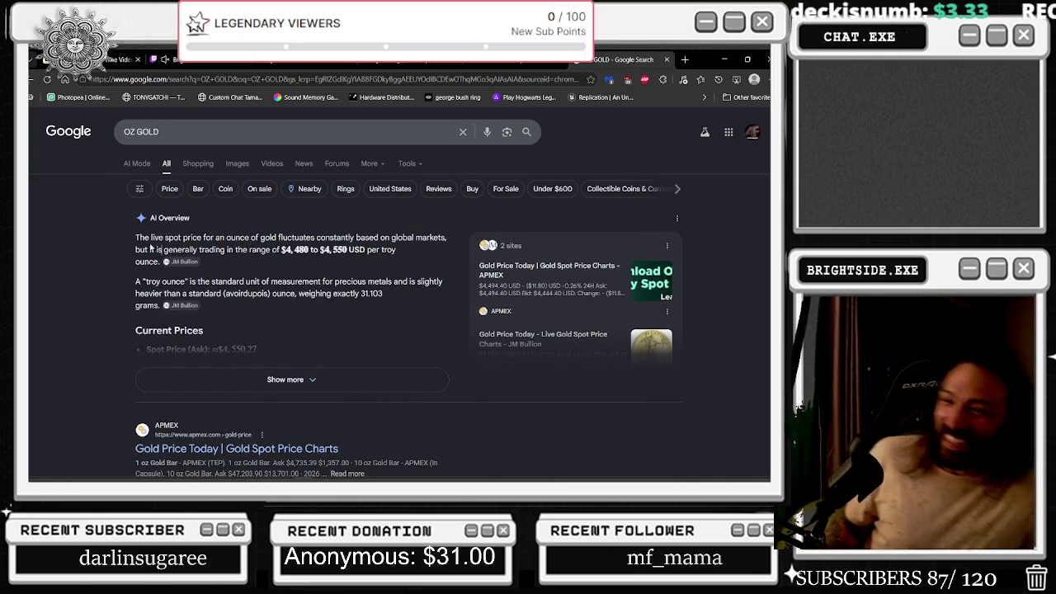
{"action": "key", "text": "ctrl+1"}
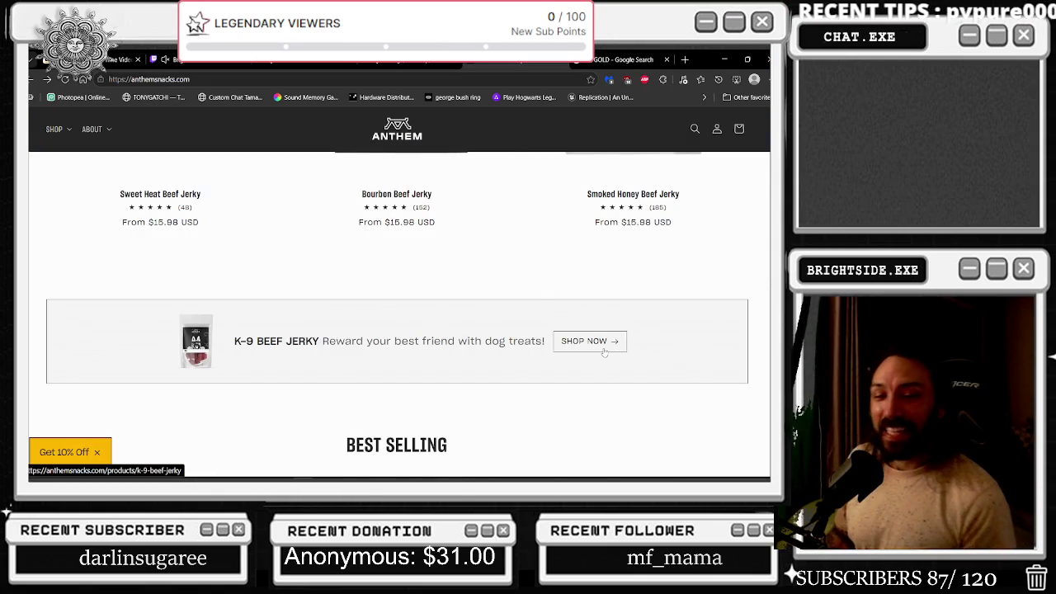
{"action": "scroll", "coordinate": [350, 359], "scroll_direction": "down", "scroll_amount": 3}
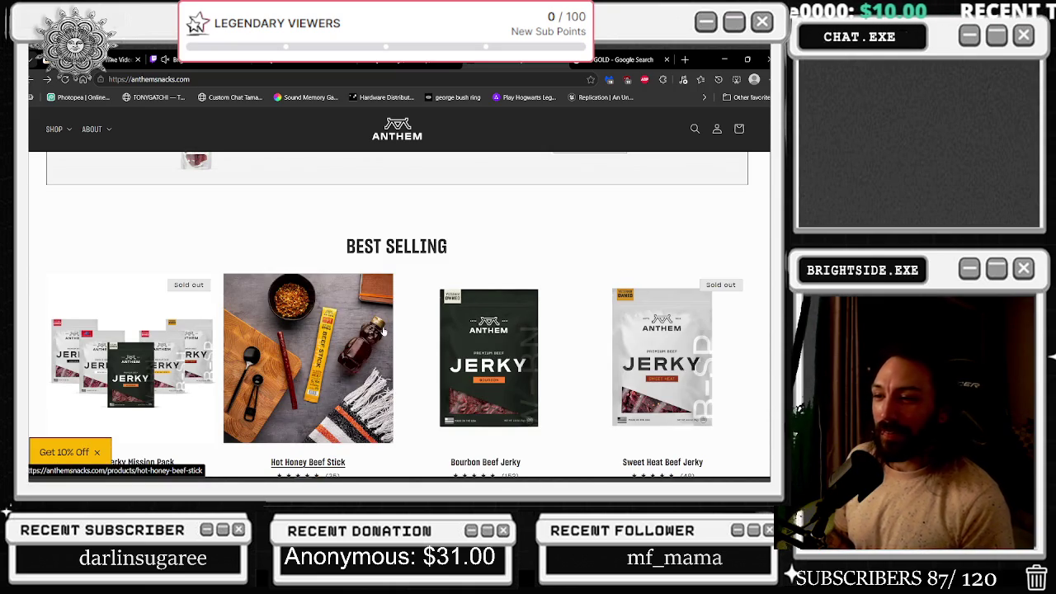
{"action": "scroll", "coordinate": [507, 216], "scroll_direction": "down", "scroll_amount": 4}
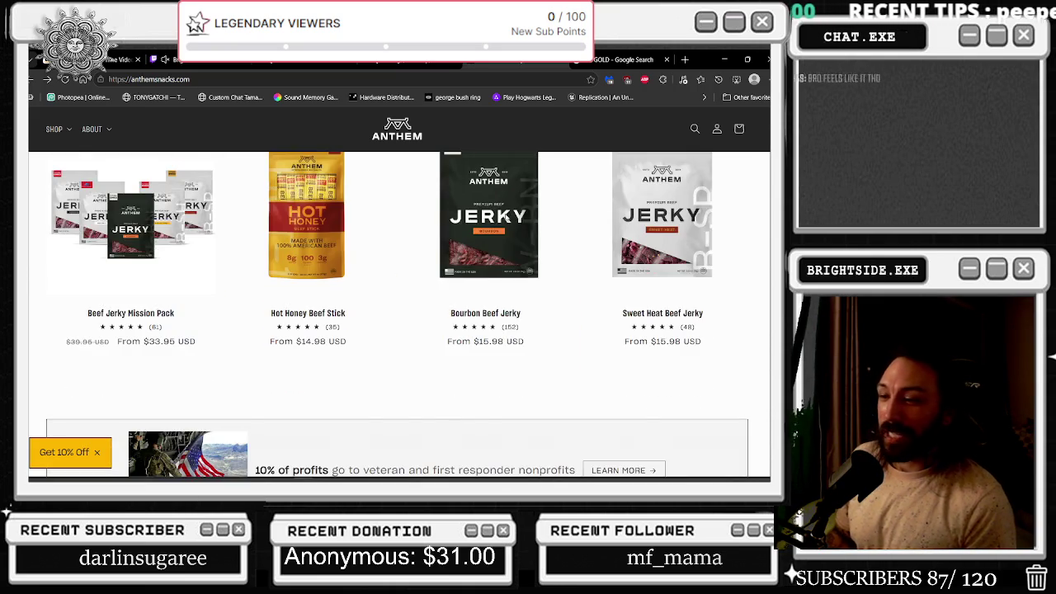
{"action": "scroll", "coordinate": [506, 216], "scroll_direction": "down", "scroll_amount": 5}
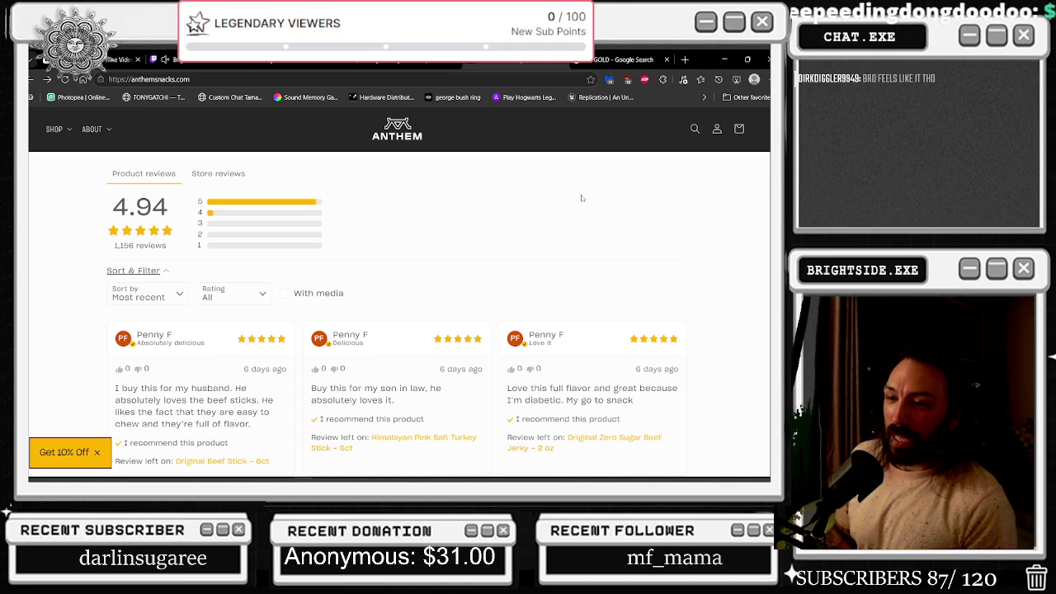
{"action": "scroll", "coordinate": [581, 198], "scroll_direction": "down", "scroll_amount": 5}
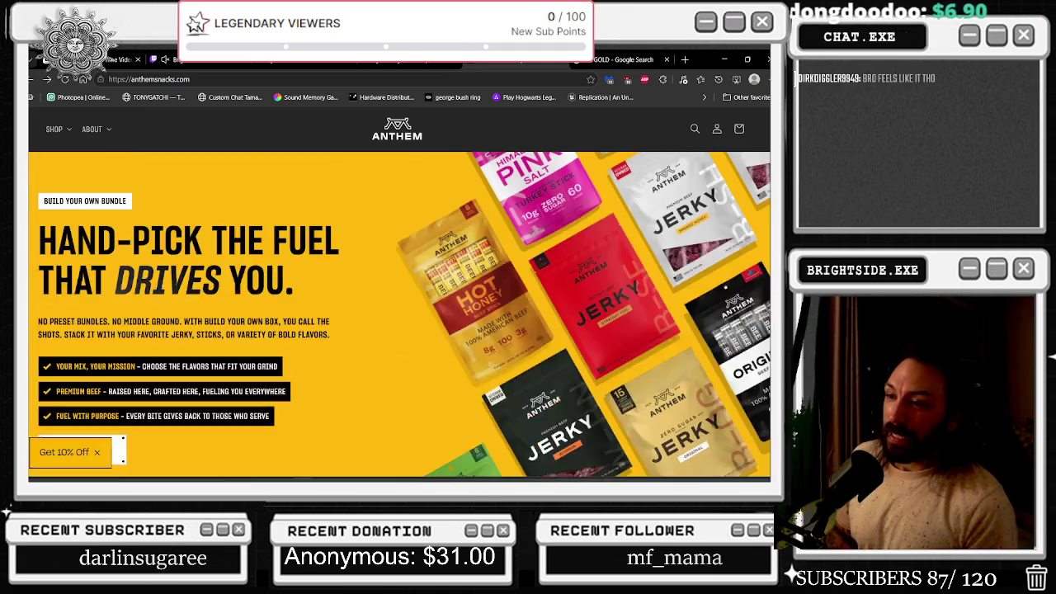
{"action": "scroll", "coordinate": [624, 254], "scroll_direction": "down", "scroll_amount": 10}
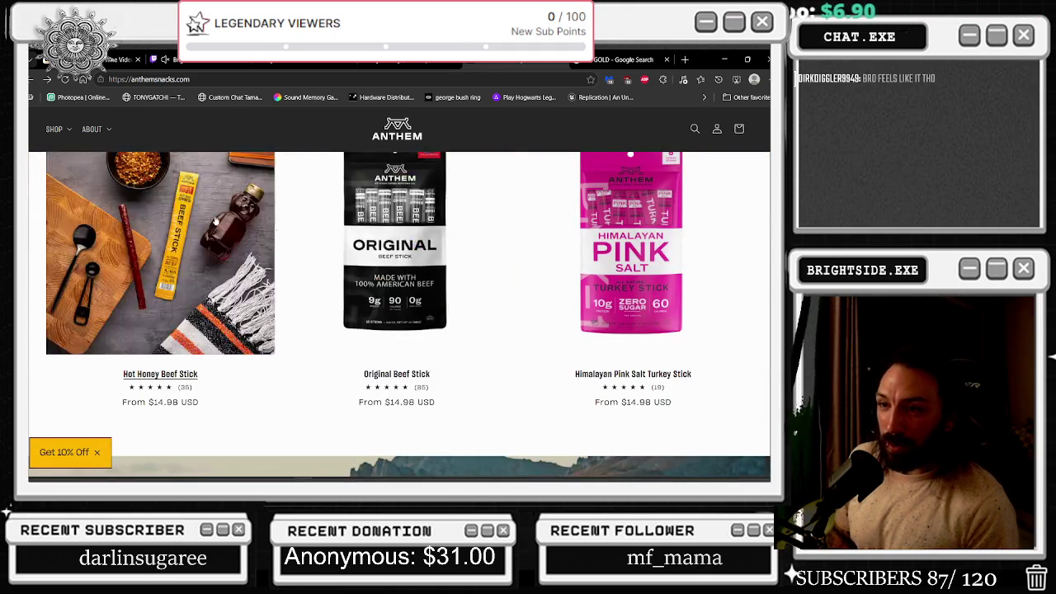
{"action": "scroll", "coordinate": [625, 255], "scroll_direction": "down", "scroll_amount": 8}
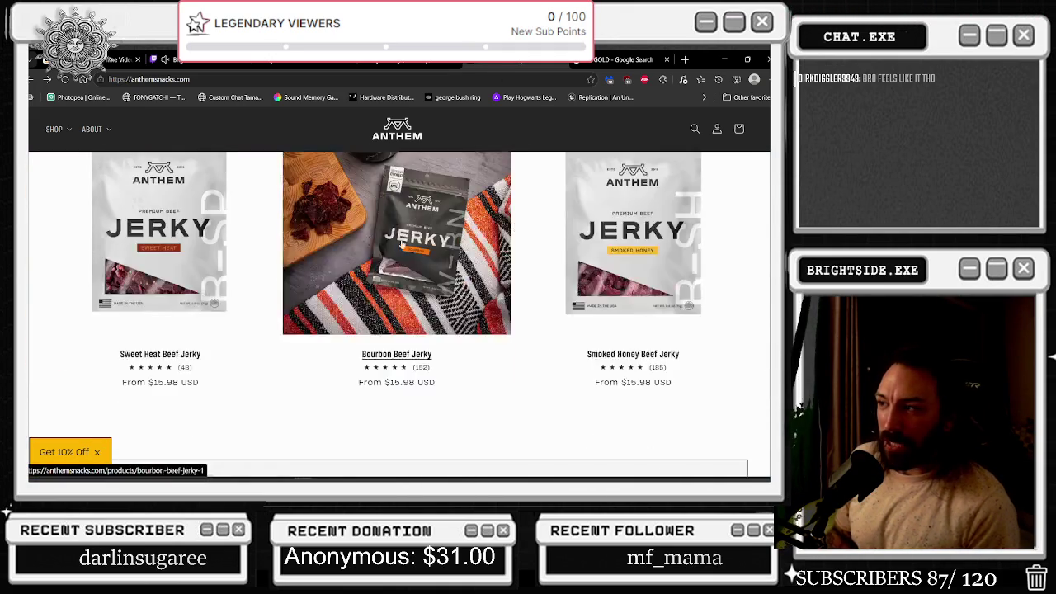
{"action": "scroll", "coordinate": [415, 263], "scroll_direction": "down", "scroll_amount": 3}
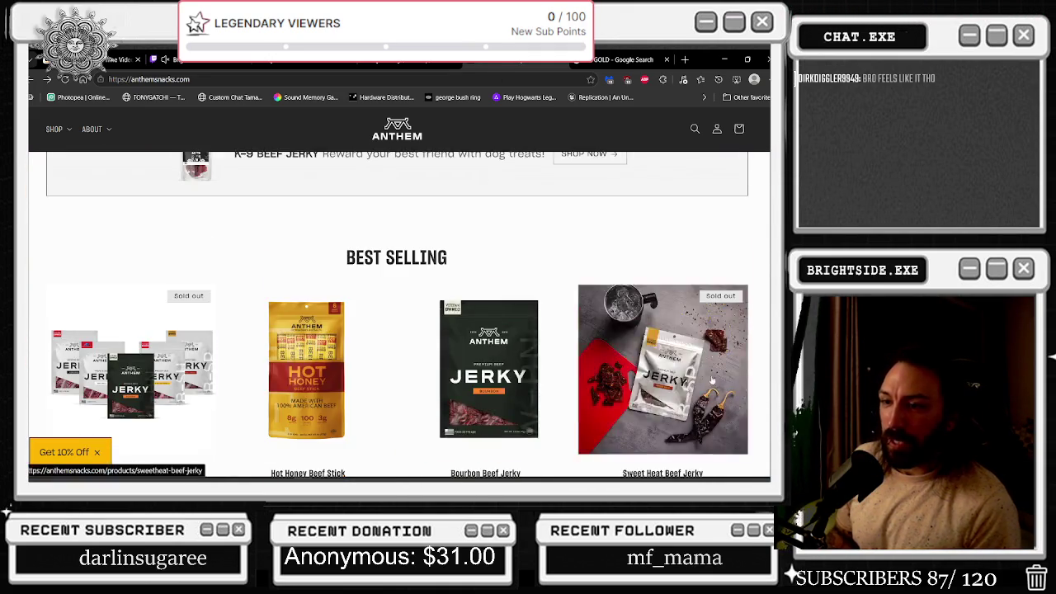
{"action": "scroll", "coordinate": [688, 382], "scroll_direction": "down", "scroll_amount": 3}
{"action": "scroll", "coordinate": [688, 382], "scroll_direction": "up", "scroll_amount": 3}
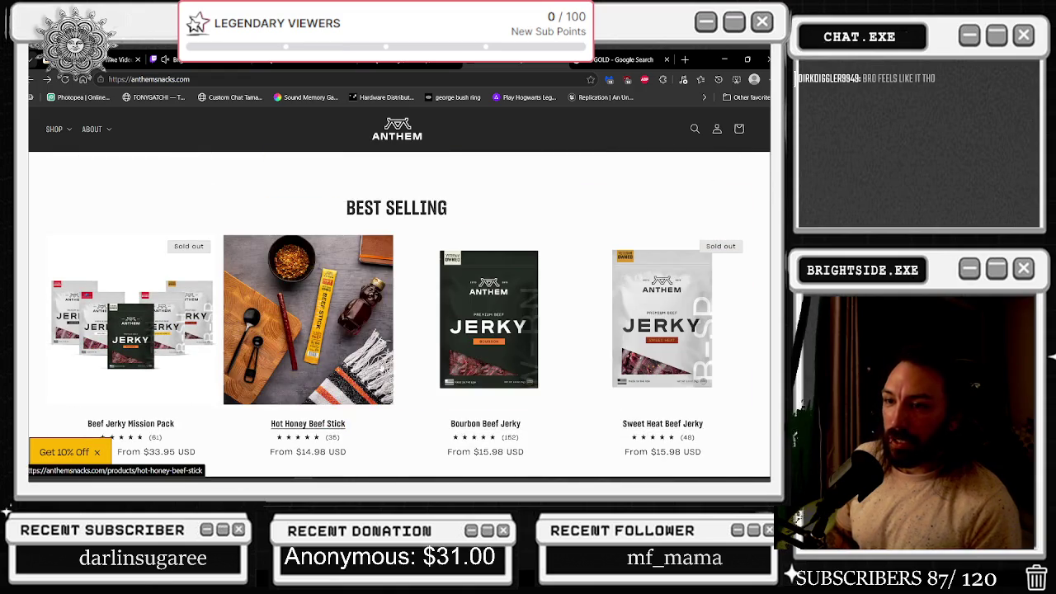
{"action": "scroll", "coordinate": [558, 314], "scroll_direction": "up", "scroll_amount": 2}
- Open the K-9 Beef Jerky dog-treat page and review its $7.99 4 oz option and details
{"action": "left_click", "coordinate": [577, 252]}
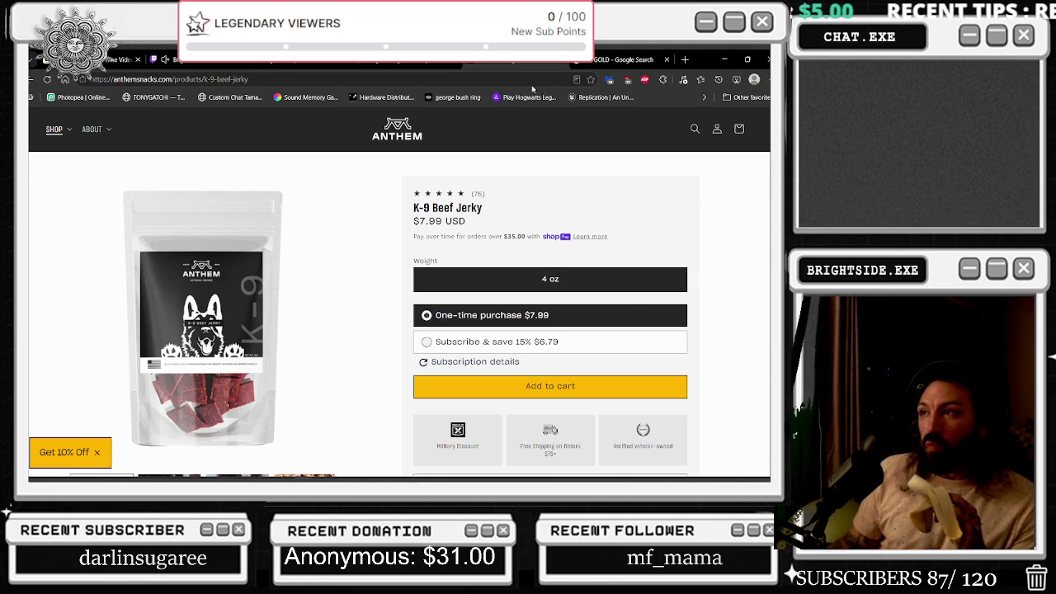
{"action": "mouse_move", "coordinate": [396, 66]}
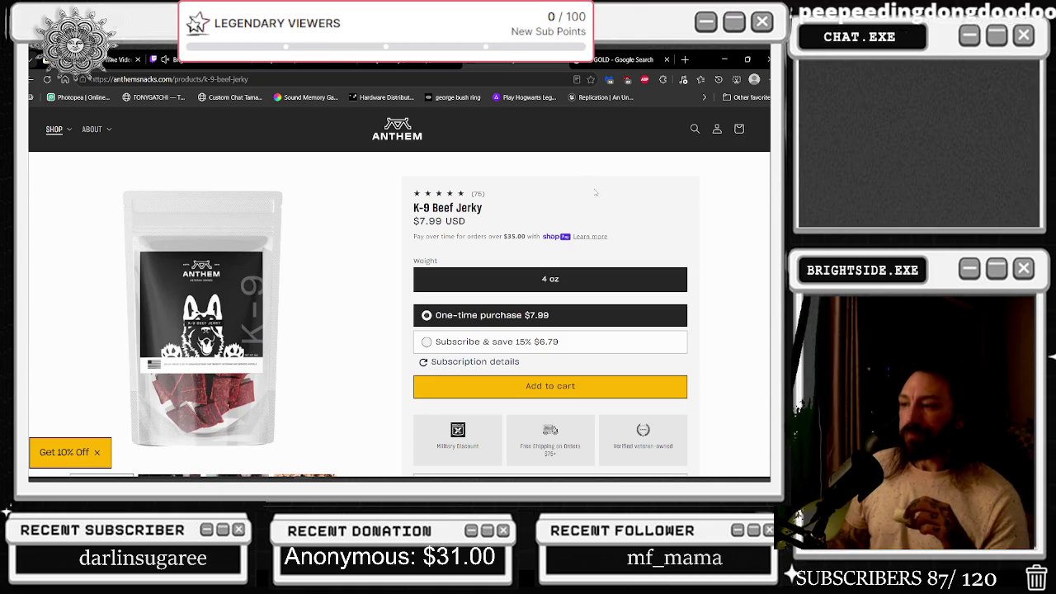
{"action": "scroll", "coordinate": [598, 217], "scroll_direction": "down", "scroll_amount": 2}
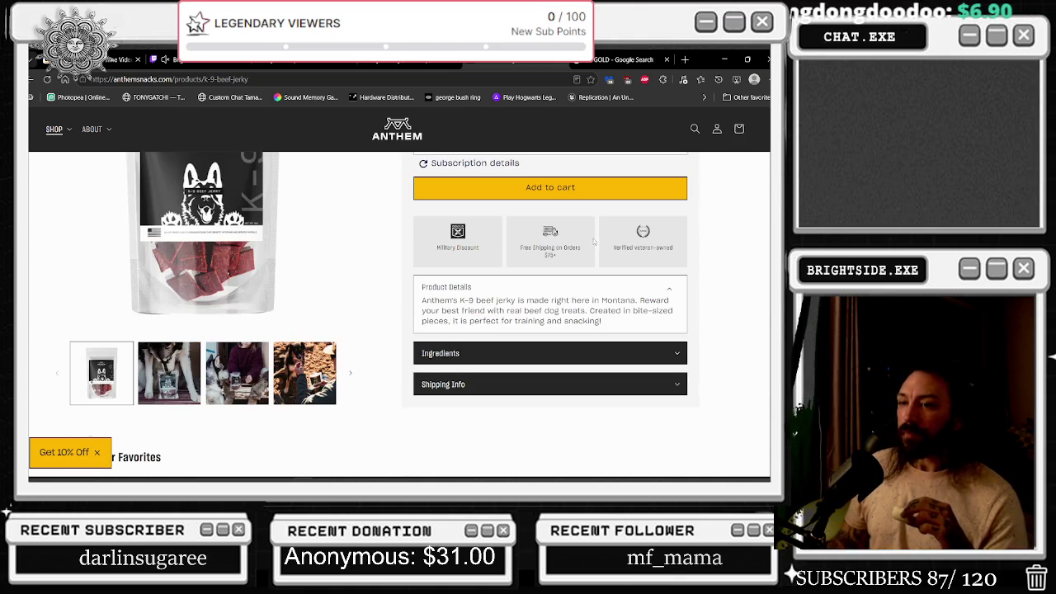
{"action": "scroll", "coordinate": [595, 241], "scroll_direction": "up", "scroll_amount": 1}
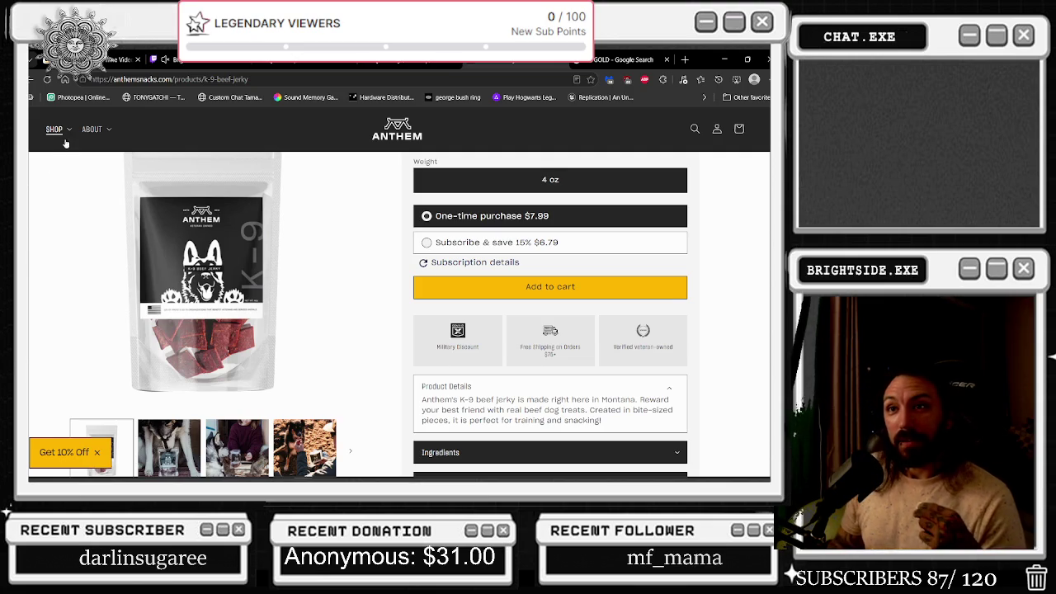
{"action": "scroll", "coordinate": [489, 195], "scroll_direction": "up", "scroll_amount": 2}
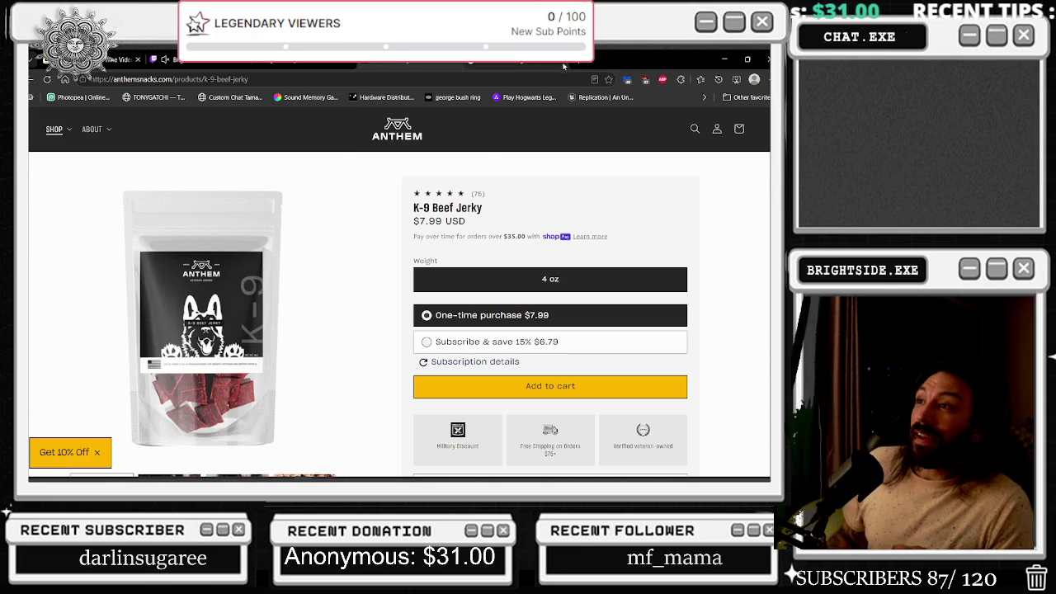
- Bring up the YouTube tab playing Get Up Get Off, then switch to the Unreal Engine editor
{"action": "left_click", "coordinate": [457, 64]}
{"action": "left_click", "coordinate": [331, 61]}
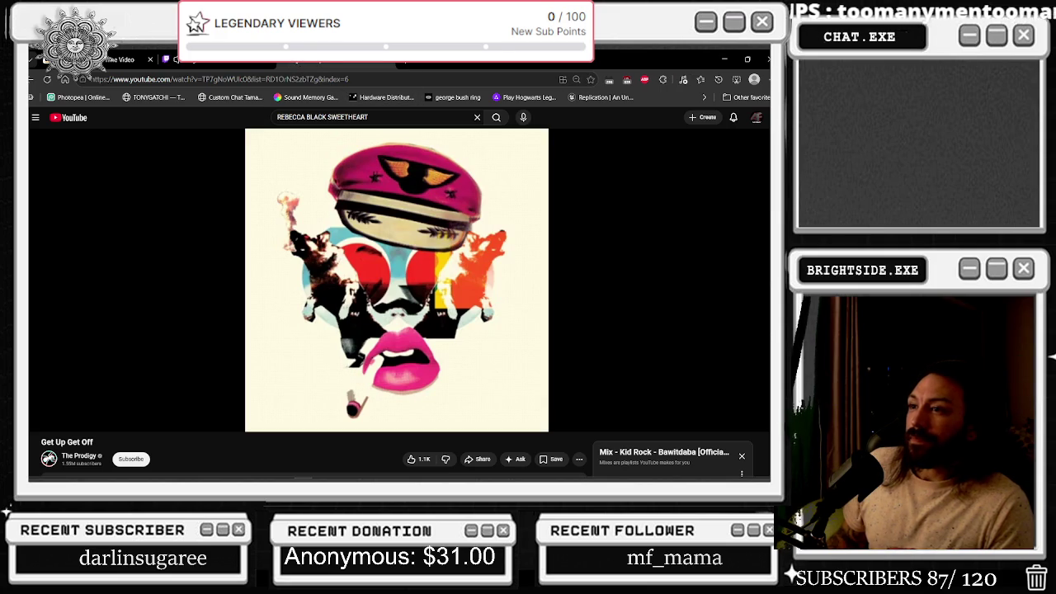
{"action": "key", "text": "alt+Tab"}
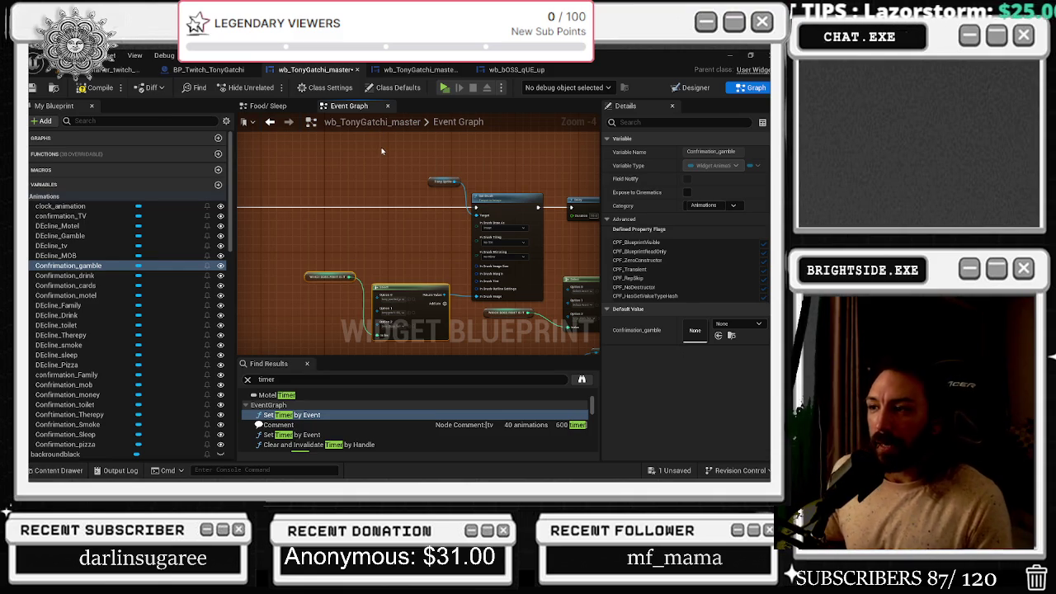
- Shift the Which Boss Fight Is It and Select nodes slightly left in the Event Graph
{"action": "left_click_drag", "start_coordinate": [297, 273], "coordinate": [451, 342]}
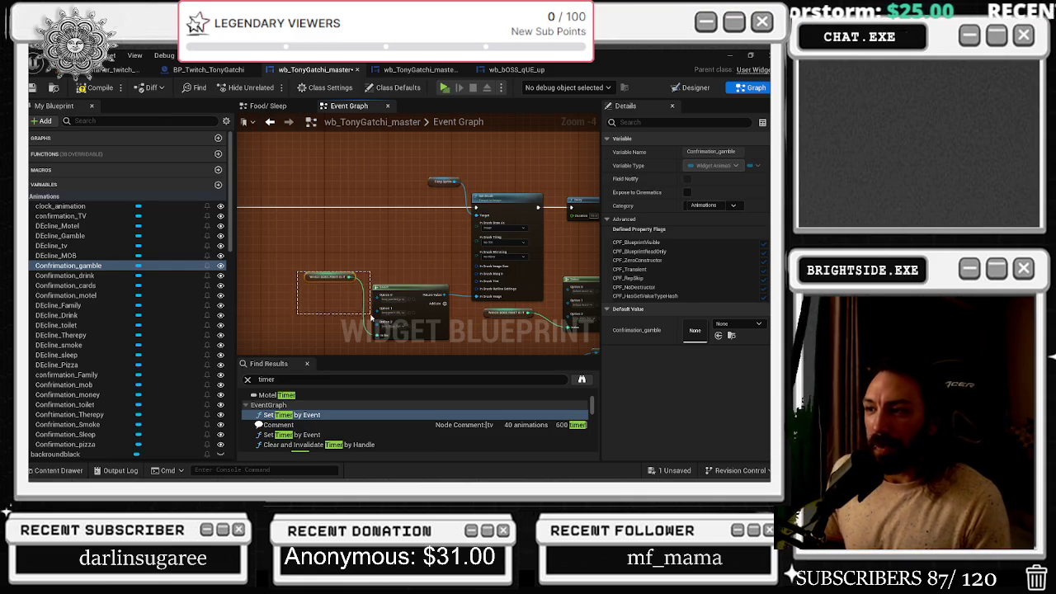
{"action": "left_click_drag", "start_coordinate": [411, 294], "coordinate": [398, 296]}
{"action": "scroll", "coordinate": [433, 261], "scroll_direction": "up", "scroll_amount": 2}
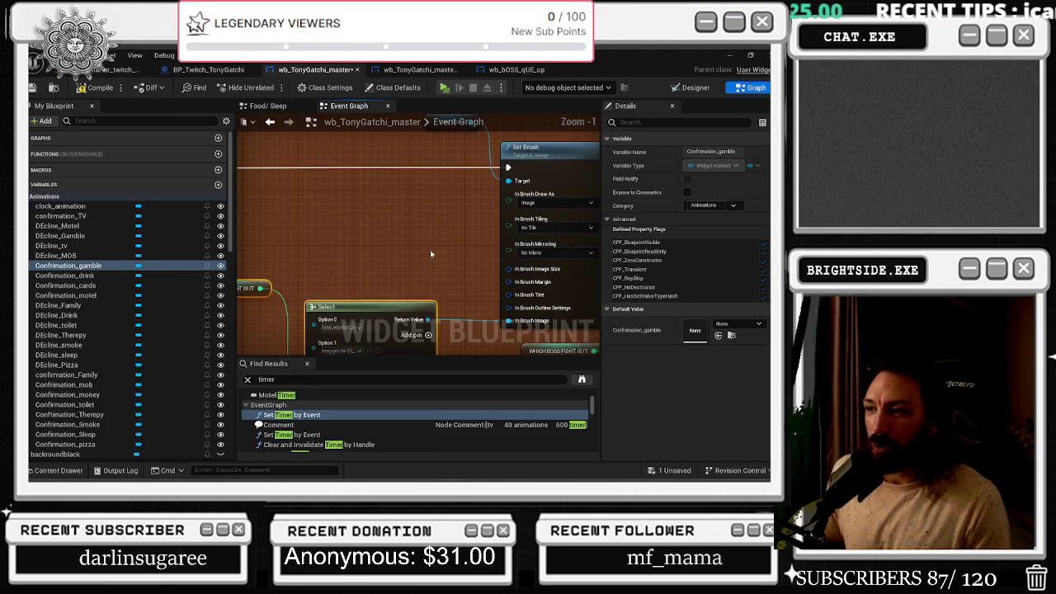
{"action": "scroll", "coordinate": [429, 250], "scroll_direction": "down", "scroll_amount": 2}
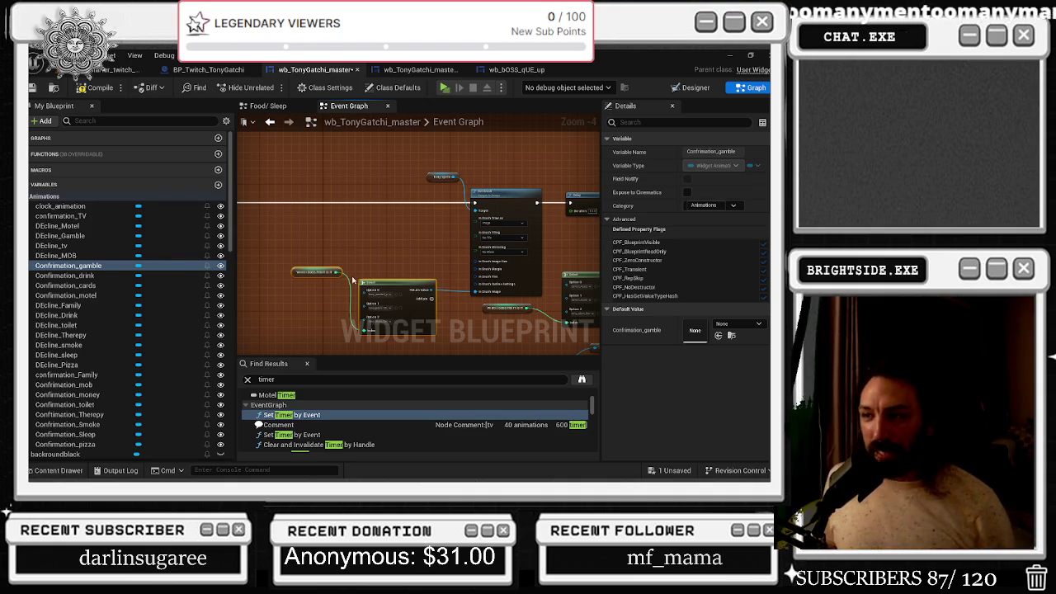
{"action": "left_click_drag", "start_coordinate": [390, 290], "coordinate": [374, 294]}
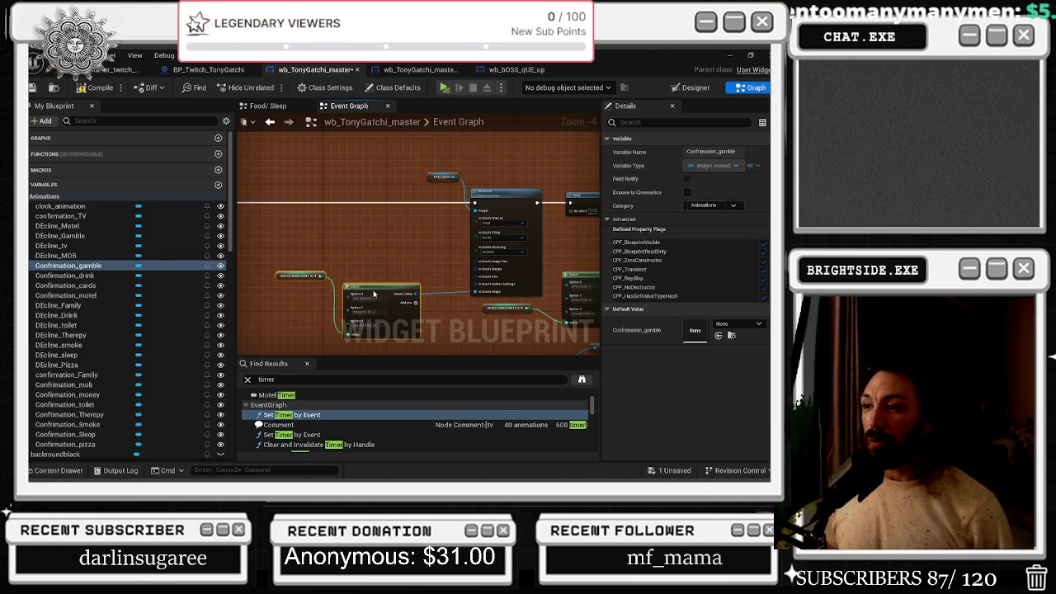
{"action": "mouse_move", "coordinate": [400, 261]}
{"action": "left_mouse_down"}
{"action": "mouse_move", "coordinate": [394, 216]}
{"action": "mouse_move", "coordinate": [358, 245]}
{"action": "mouse_move", "coordinate": [469, 305]}
{"action": "mouse_move", "coordinate": [564, 336]}
{"action": "left_mouse_up"}
{"action": "mouse_move", "coordinate": [442, 254]}
{"action": "left_mouse_down"}
{"action": "mouse_move", "coordinate": [435, 260]}
{"action": "mouse_move", "coordinate": [528, 272]}
{"action": "mouse_move", "coordinate": [403, 246]}
{"action": "mouse_move", "coordinate": [484, 303]}
{"action": "left_mouse_up"}
- Reselect the Confirmation_gamble getter and nodes around the Select node, then pan to Boss Fight_Attack
{"action": "left_click", "coordinate": [408, 251]}
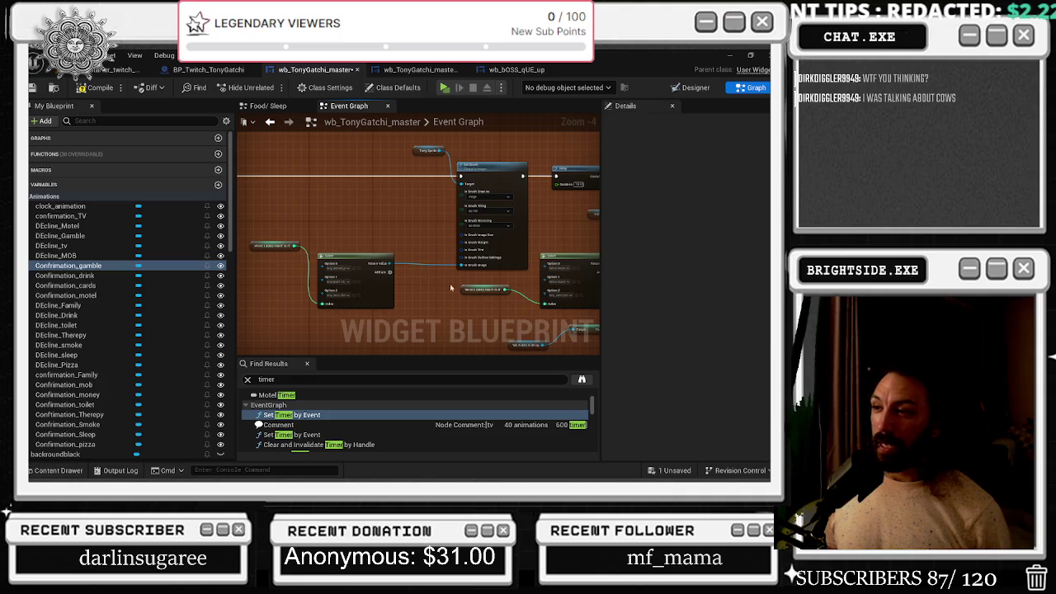
{"action": "left_click_drag", "start_coordinate": [276, 229], "coordinate": [381, 307]}
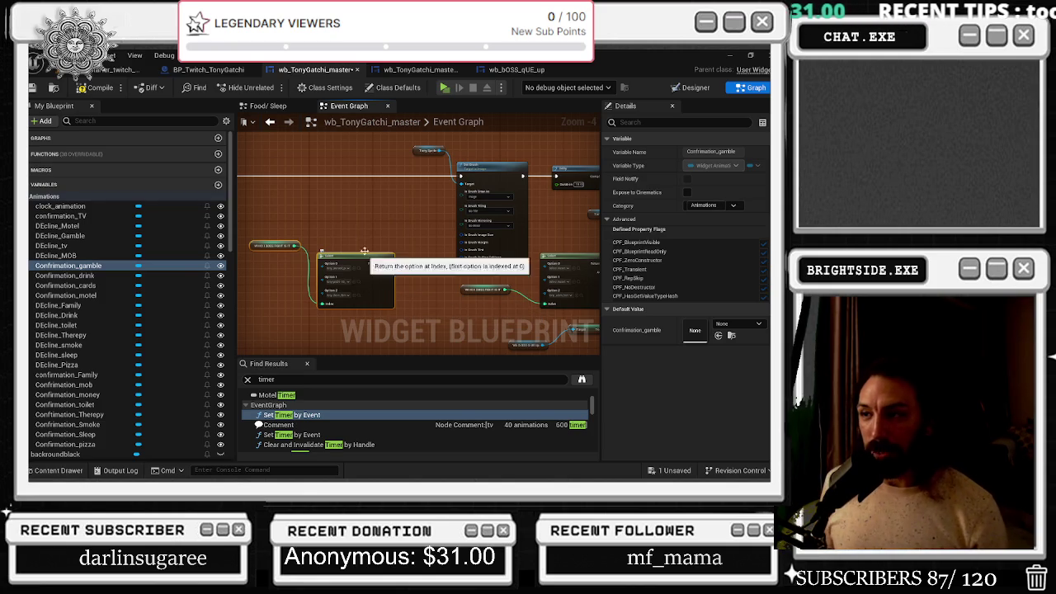
{"action": "left_click_drag", "start_coordinate": [271, 223], "coordinate": [348, 295]}
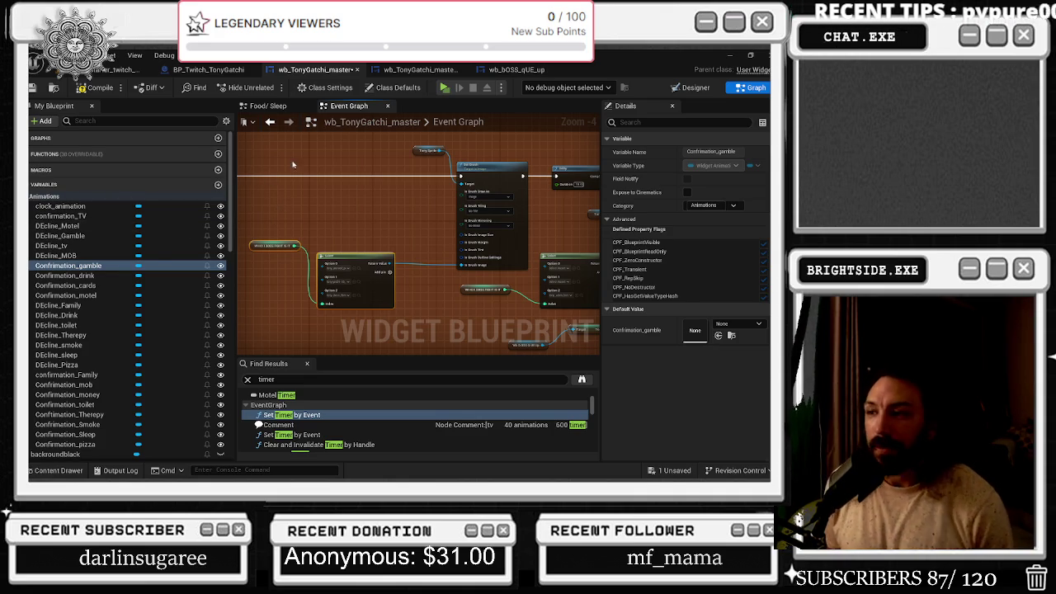
{"action": "mouse_move", "coordinate": [245, 207]}
{"action": "left_mouse_down"}
{"action": "mouse_move", "coordinate": [459, 242]}
{"action": "mouse_move", "coordinate": [438, 231]}
{"action": "left_mouse_up"}
- Pan around the Set Brush nodes and browse the Tonygatchi boss sprites in the Content Drawer
{"action": "scroll", "coordinate": [402, 196], "scroll_direction": "up", "scroll_amount": 1}
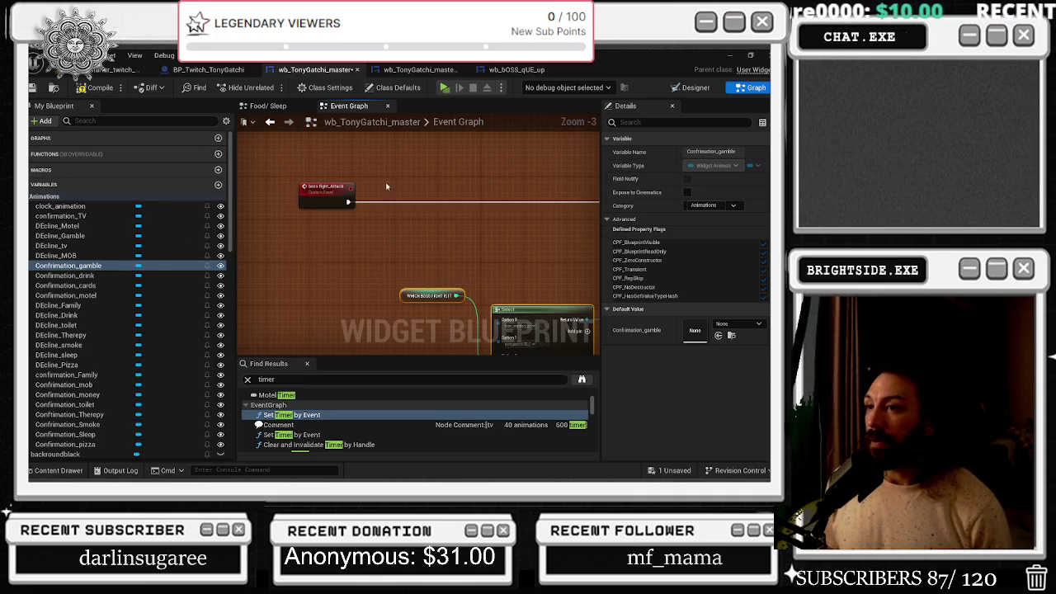
{"action": "left_click_drag", "start_coordinate": [384, 188], "coordinate": [156, 205]}
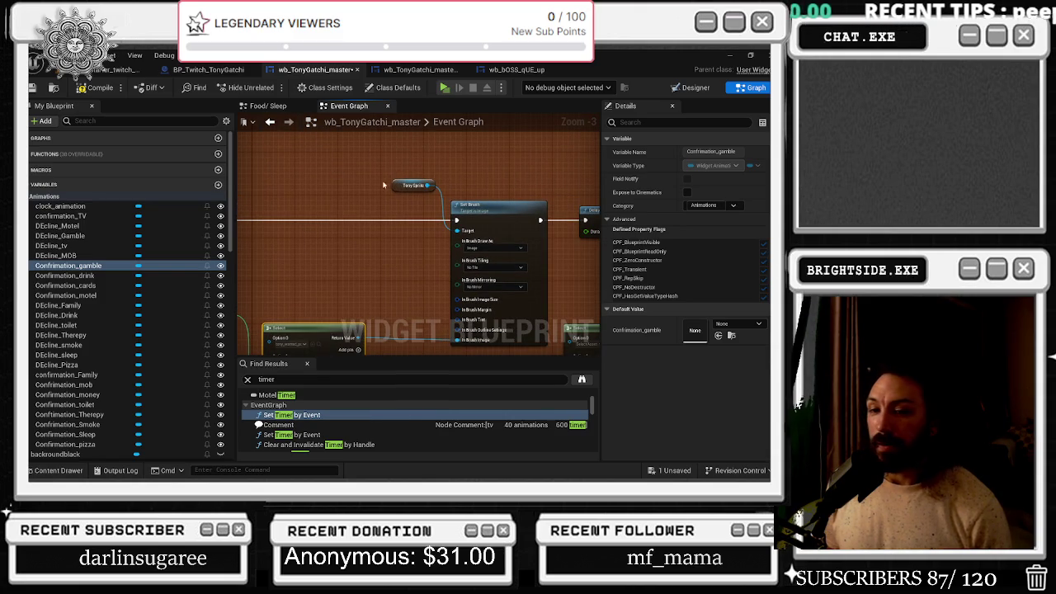
{"action": "mouse_move", "coordinate": [371, 183]}
{"action": "left_mouse_down"}
{"action": "mouse_move", "coordinate": [588, 185]}
{"action": "mouse_move", "coordinate": [582, 174]}
{"action": "mouse_move", "coordinate": [409, 232]}
{"action": "mouse_move", "coordinate": [416, 299]}
{"action": "left_mouse_up"}
{"action": "scroll", "coordinate": [416, 299], "scroll_direction": "up", "scroll_amount": 1}
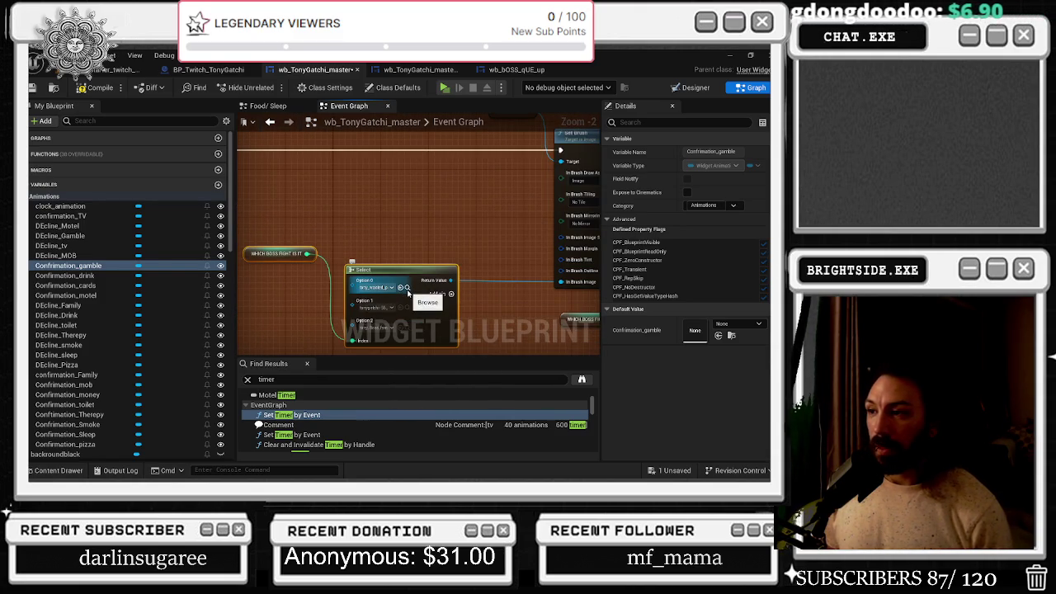
{"action": "key", "text": "ctrl+space"}
{"action": "scroll", "coordinate": [509, 380], "scroll_direction": "down", "scroll_amount": 2}
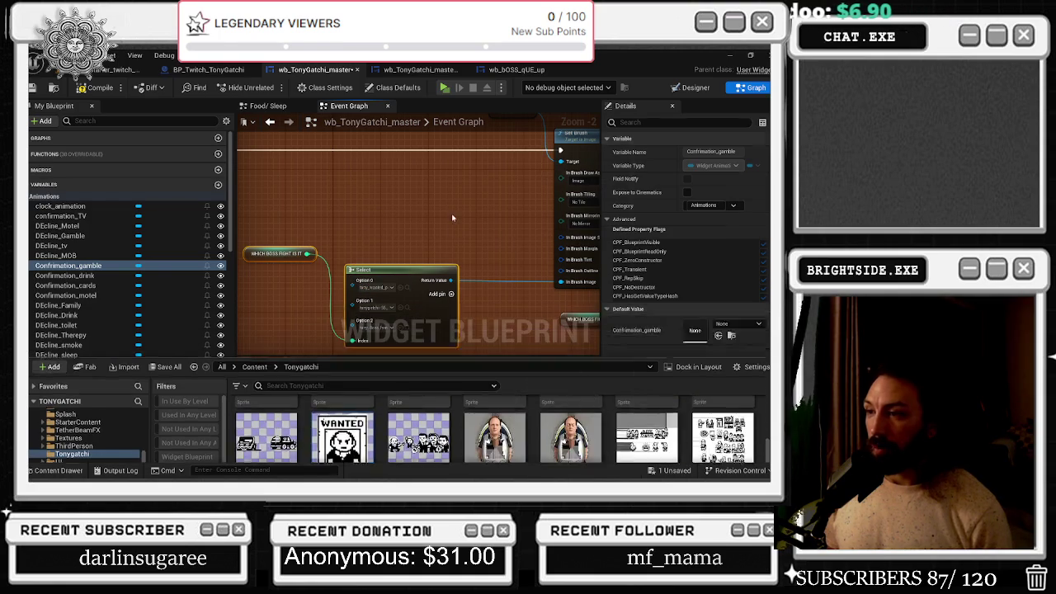
{"action": "left_click", "coordinate": [429, 259]}
{"action": "key", "text": "ctrl+space"}
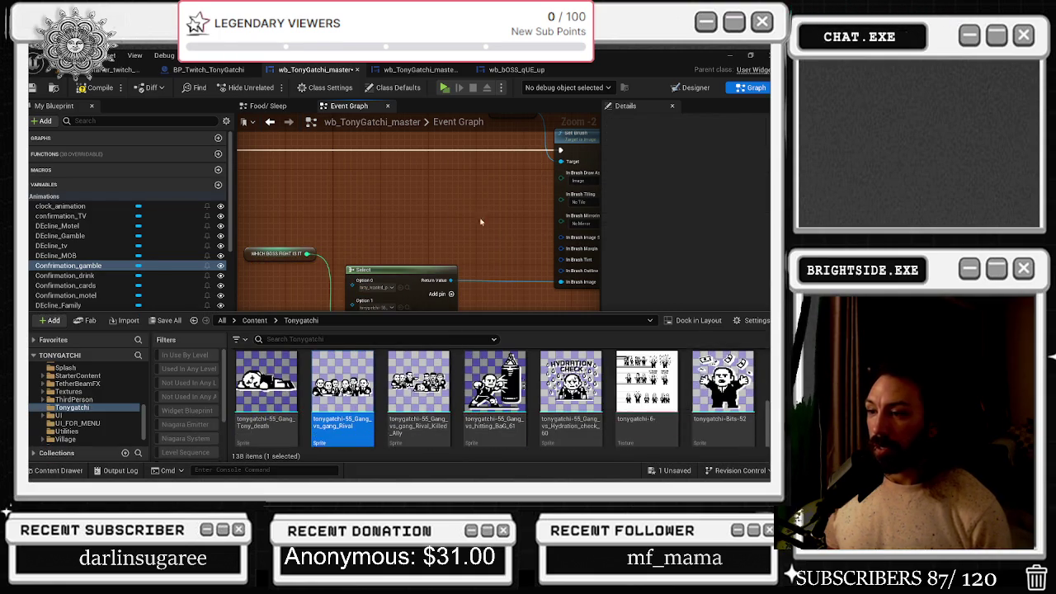
{"action": "left_click", "coordinate": [447, 253]}
{"action": "key", "text": "ctrl+space"}
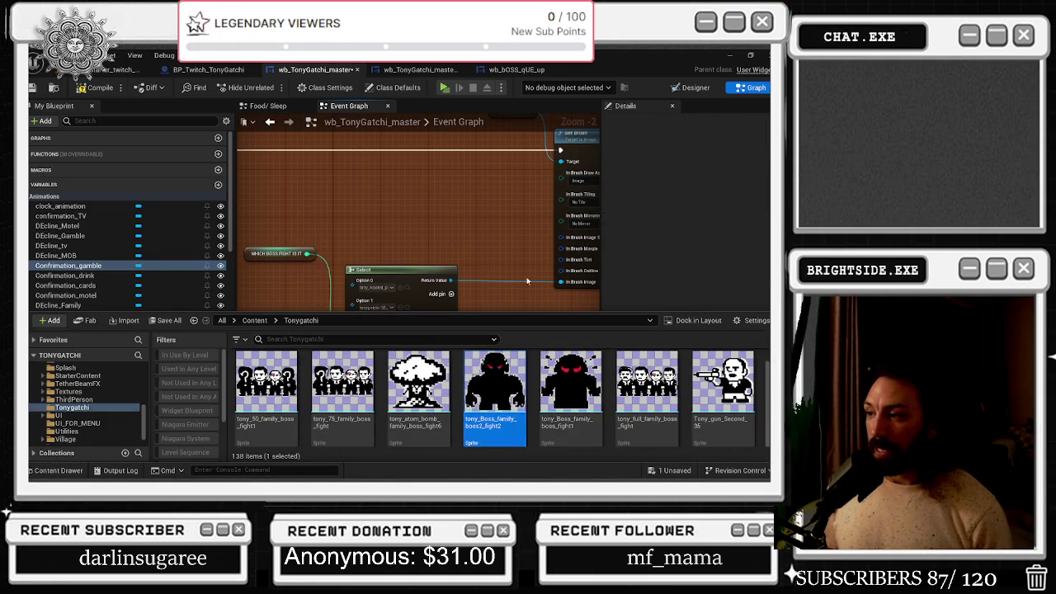
{"action": "key", "text": "ctrl+space"}
- Bring the second Select node into view and locate Option 2's tony_atom_bomb_family_boss_fight6 sprite
{"action": "left_click_drag", "start_coordinate": [345, 251], "coordinate": [224, 243]}
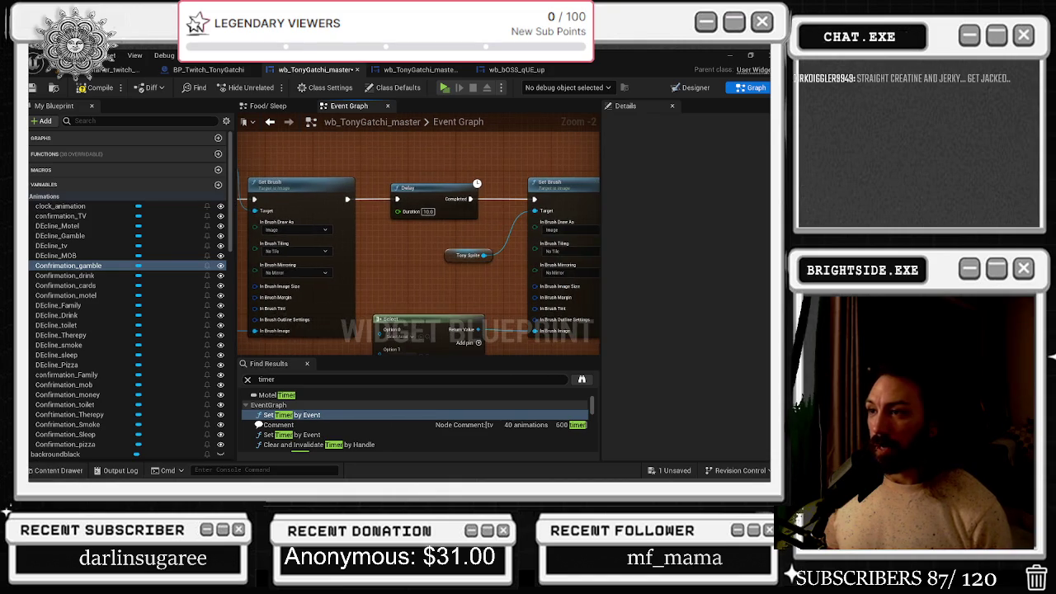
{"action": "left_click_drag", "start_coordinate": [494, 336], "coordinate": [481, 260]}
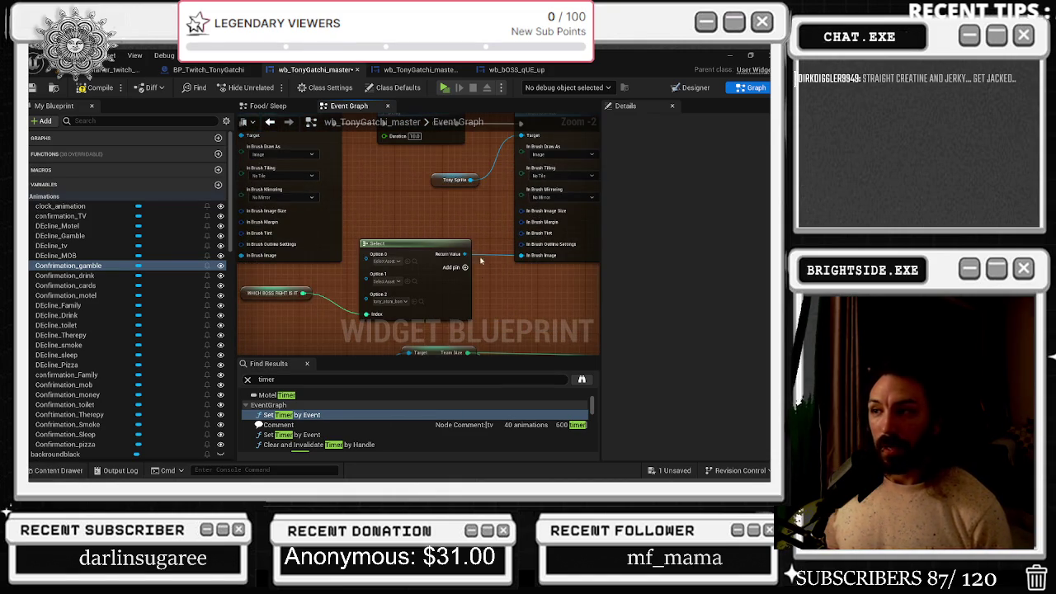
{"action": "left_click", "coordinate": [420, 302]}
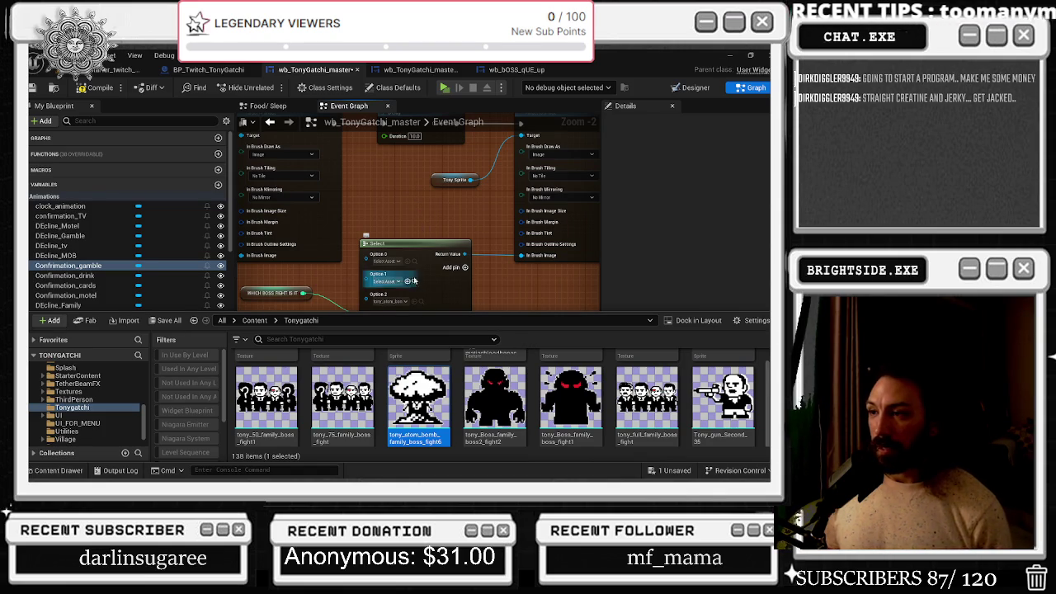
{"action": "mouse_move", "coordinate": [429, 274]}
{"action": "left_mouse_down"}
{"action": "mouse_move", "coordinate": [253, 203]}
{"action": "mouse_move", "coordinate": [137, 199]}
{"action": "left_mouse_up"}
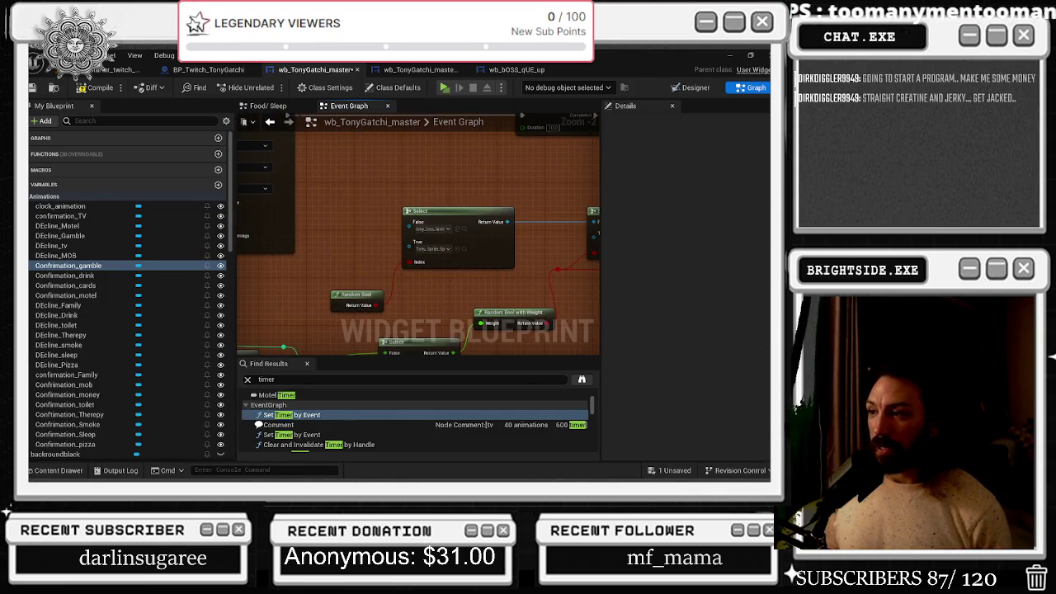
{"action": "left_click_drag", "start_coordinate": [346, 248], "coordinate": [428, 277]}
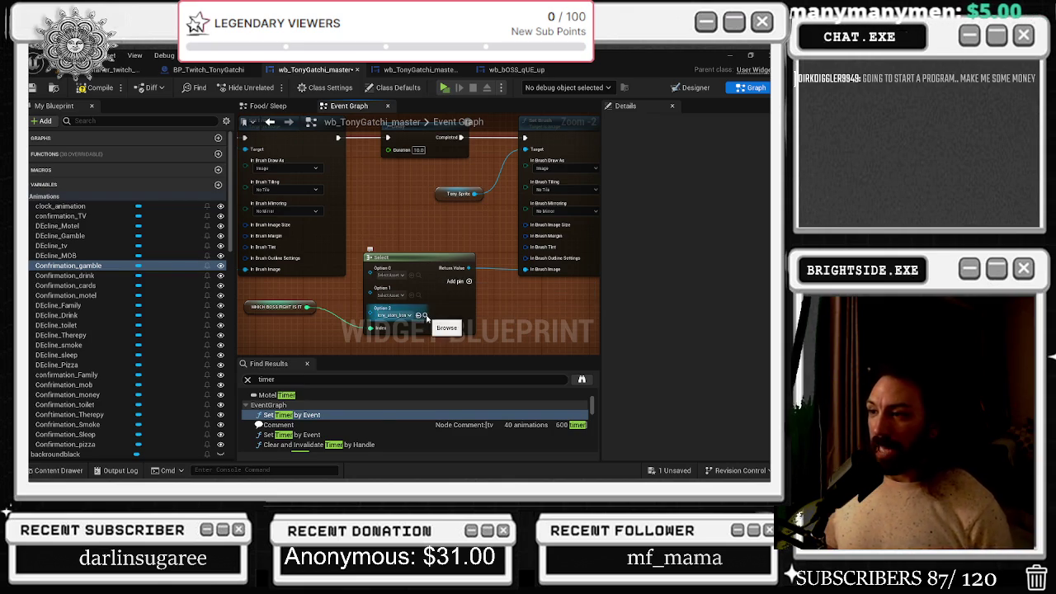
- Locate Option 2's atom bomb sprite and scroll the Content Browser to the punching-bag sprite
{"action": "left_click", "coordinate": [426, 317]}
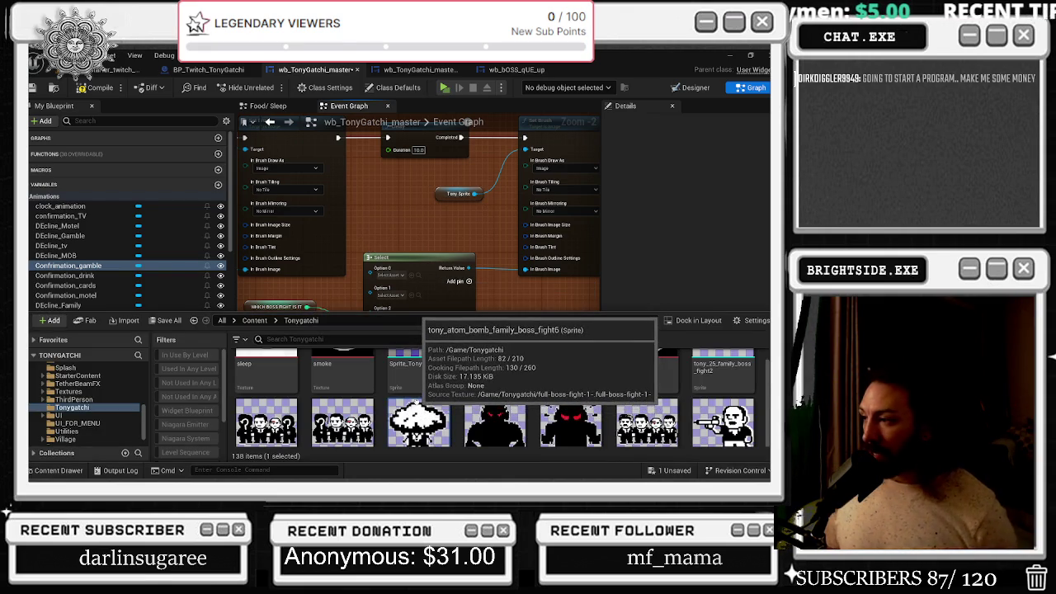
{"action": "scroll", "coordinate": [577, 388], "scroll_direction": "down", "scroll_amount": 1}
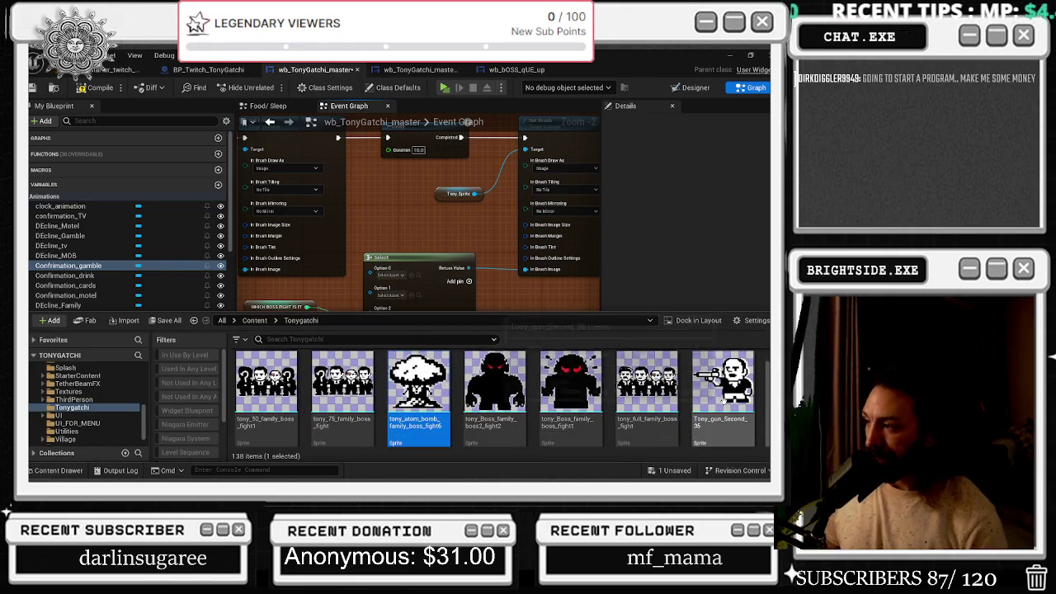
{"action": "scroll", "coordinate": [720, 396], "scroll_direction": "down", "scroll_amount": 1}
{"action": "scroll", "coordinate": [709, 371], "scroll_direction": "down", "scroll_amount": 1}
{"action": "scroll", "coordinate": [706, 360], "scroll_direction": "down", "scroll_amount": 1}
{"action": "scroll", "coordinate": [660, 355], "scroll_direction": "down", "scroll_amount": 1}
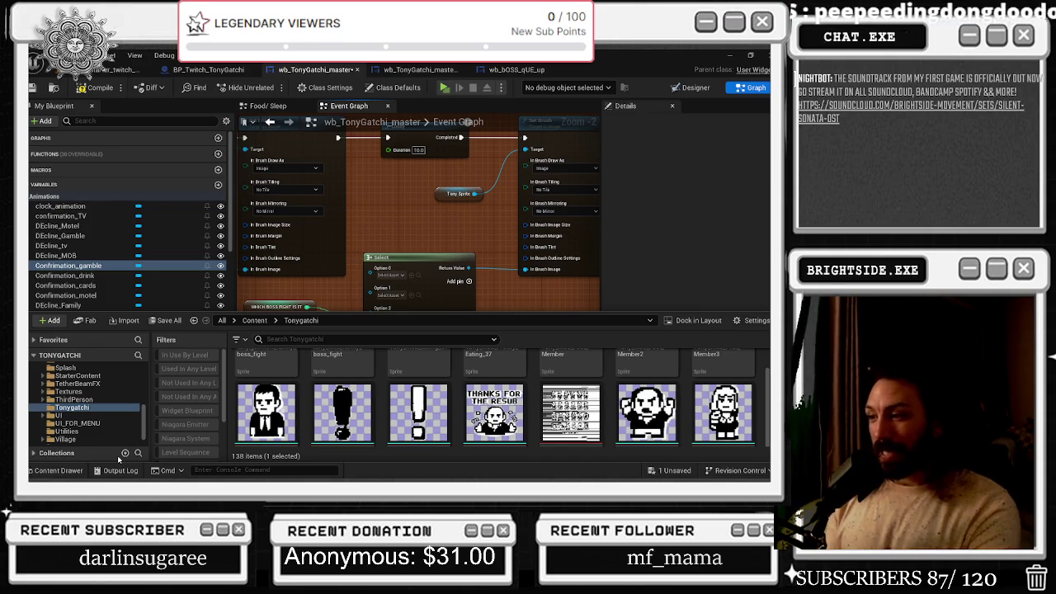
{"action": "scroll", "coordinate": [526, 432], "scroll_direction": "down", "scroll_amount": 2}
{"action": "scroll", "coordinate": [526, 433], "scroll_direction": "down", "scroll_amount": 1}
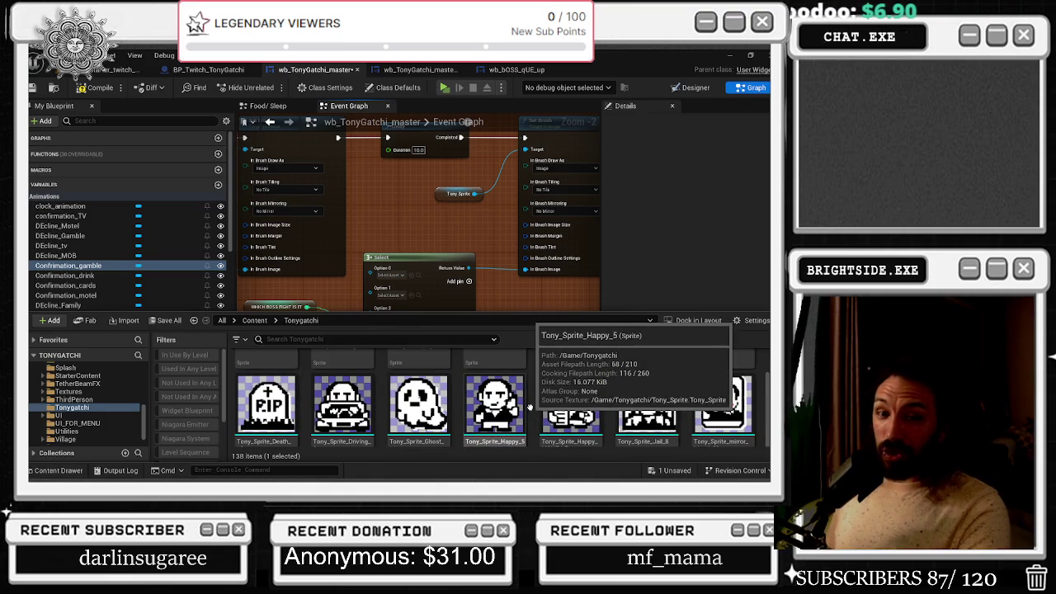
{"action": "scroll", "coordinate": [742, 382], "scroll_direction": "down", "scroll_amount": 2}
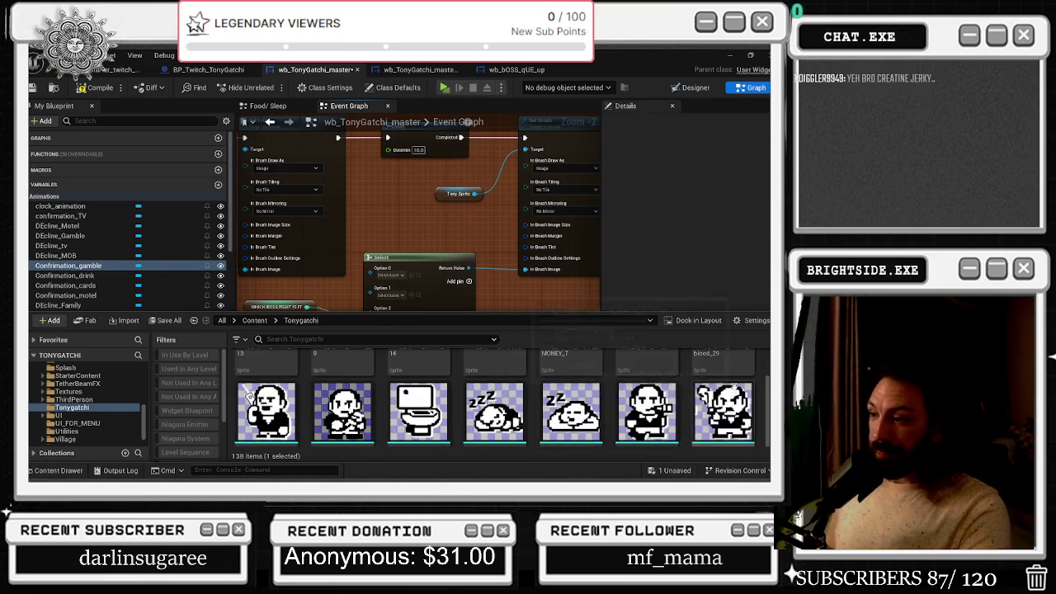
{"action": "scroll", "coordinate": [727, 354], "scroll_direction": "down", "scroll_amount": 2}
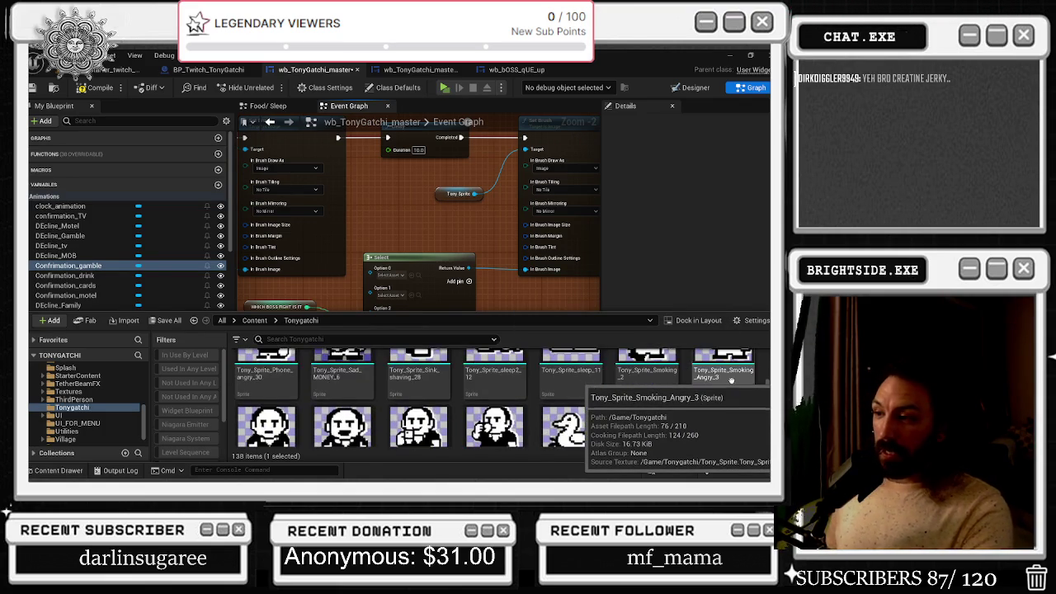
{"action": "scroll", "coordinate": [691, 363], "scroll_direction": "down", "scroll_amount": 2}
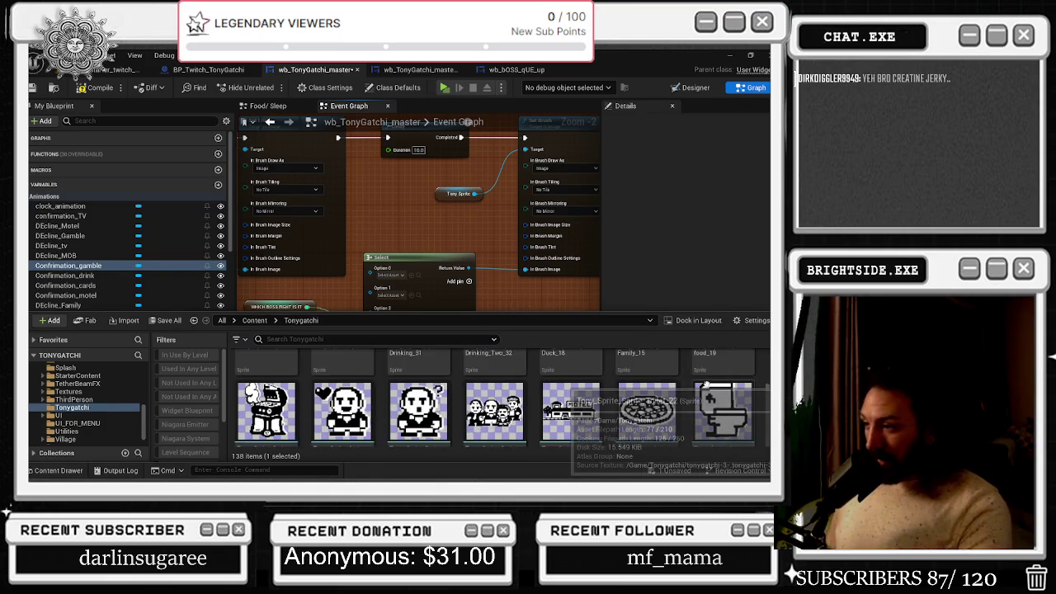
{"action": "scroll", "coordinate": [689, 375], "scroll_direction": "down", "scroll_amount": 3}
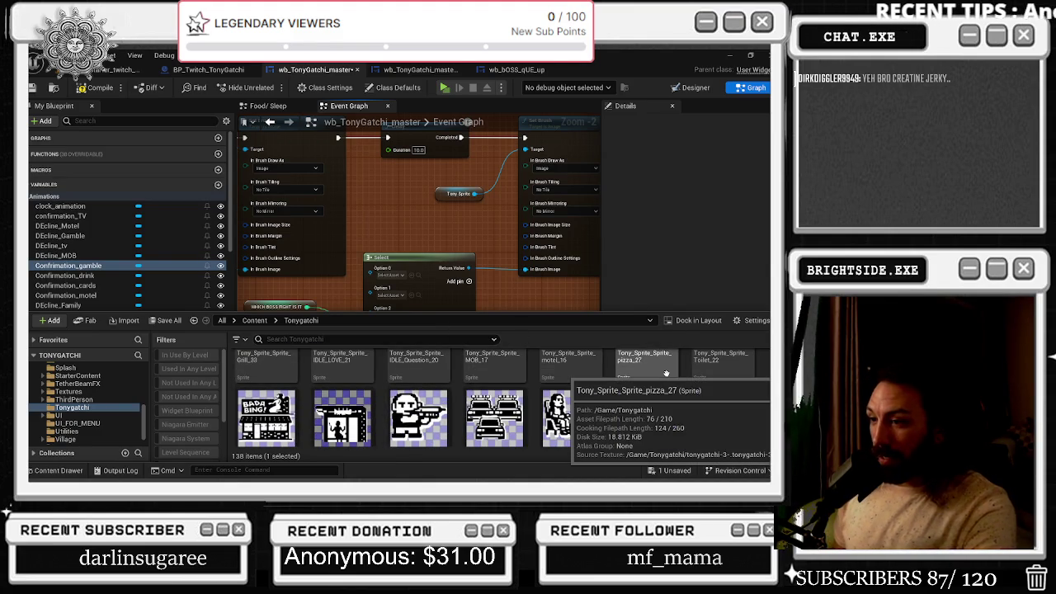
{"action": "scroll", "coordinate": [669, 371], "scroll_direction": "down", "scroll_amount": 2}
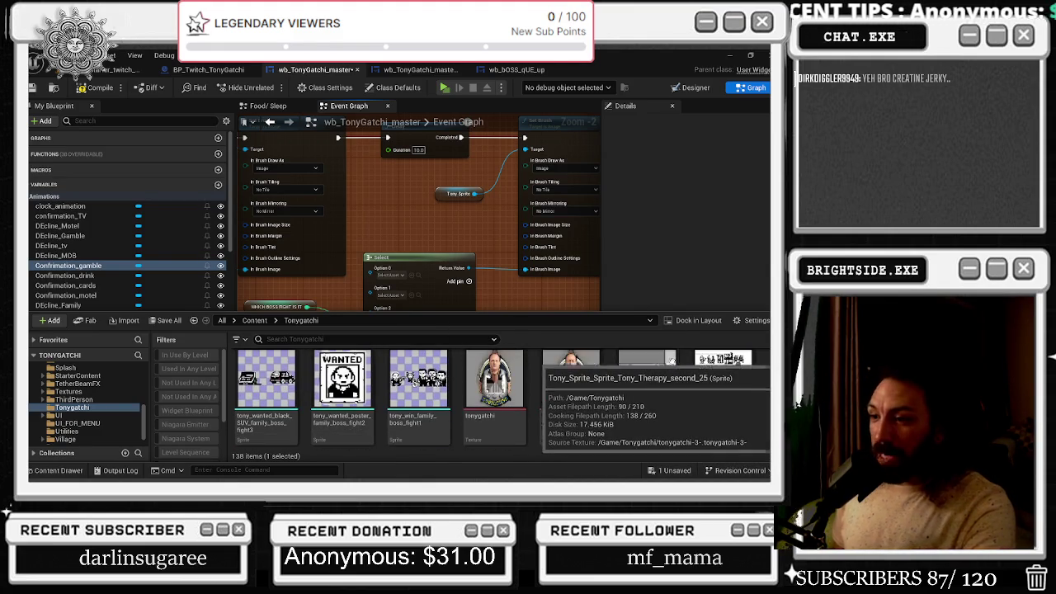
{"action": "scroll", "coordinate": [671, 361], "scroll_direction": "down", "scroll_amount": 1}
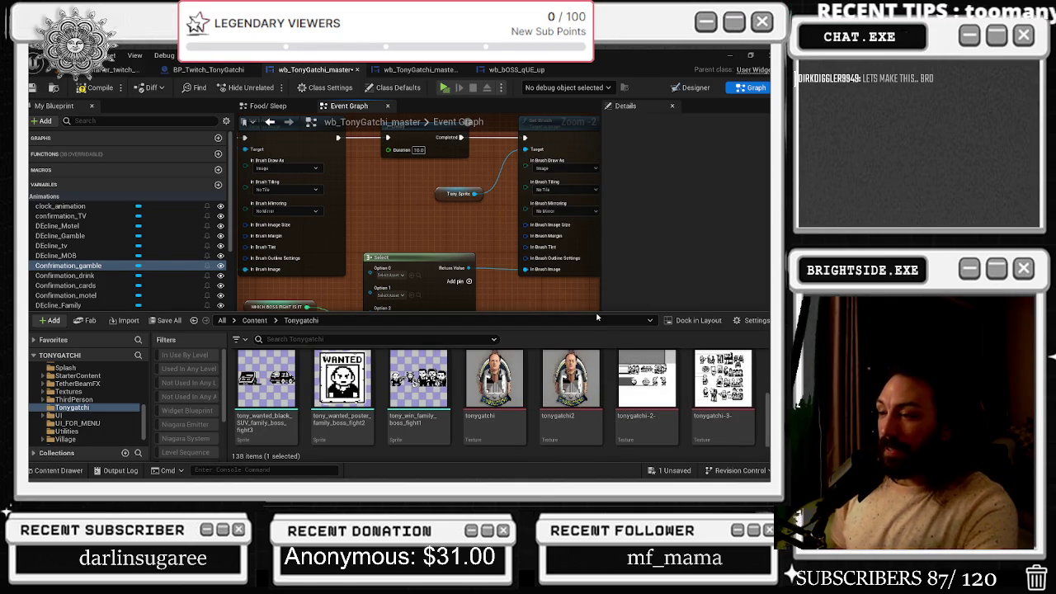
{"action": "scroll", "coordinate": [585, 363], "scroll_direction": "down", "scroll_amount": 3}
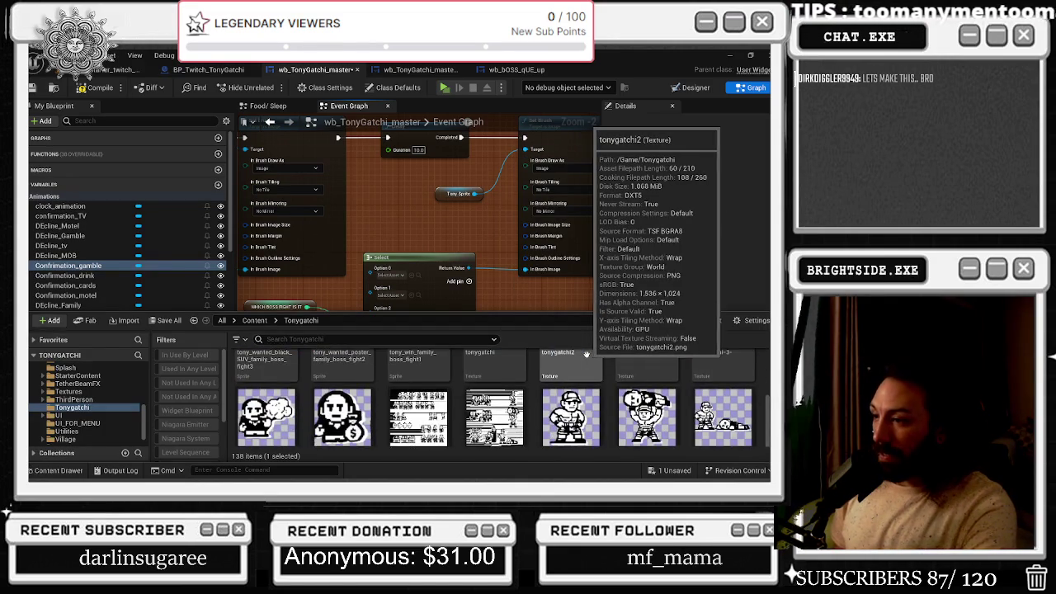
{"action": "scroll", "coordinate": [585, 363], "scroll_direction": "down", "scroll_amount": 2}
{"action": "scroll", "coordinate": [586, 388], "scroll_direction": "down", "scroll_amount": 2}
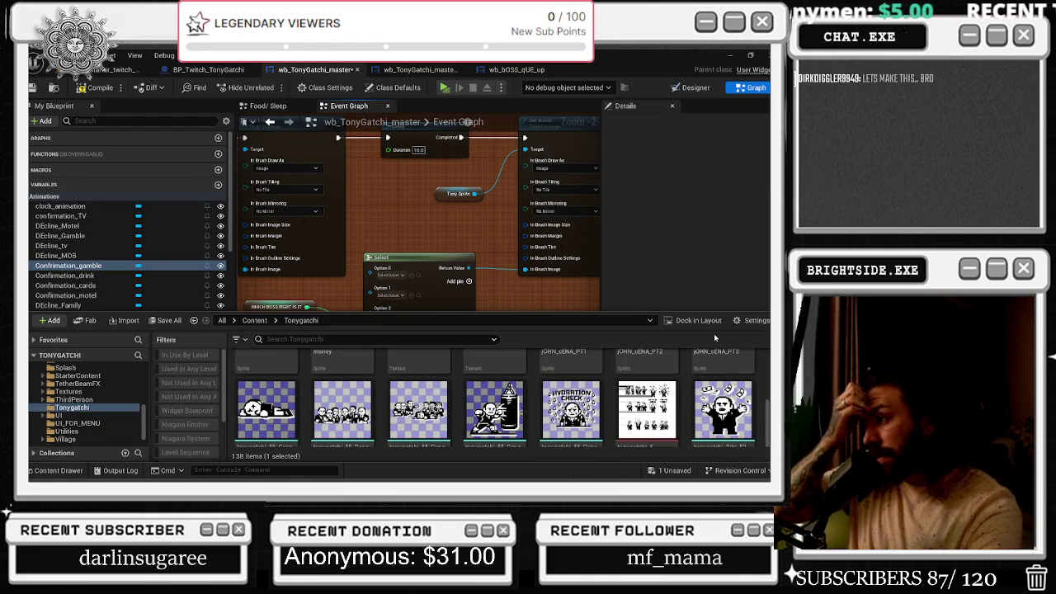
- Drag the hitting_BaG_61 and Gang_vs_gang_Rival sprites onto the Select node's Option pins
{"action": "mouse_move", "coordinate": [494, 410]}
{"action": "left_mouse_down"}
{"action": "mouse_move", "coordinate": [499, 424]}
{"action": "mouse_move", "coordinate": [406, 297]}
{"action": "left_mouse_up"}
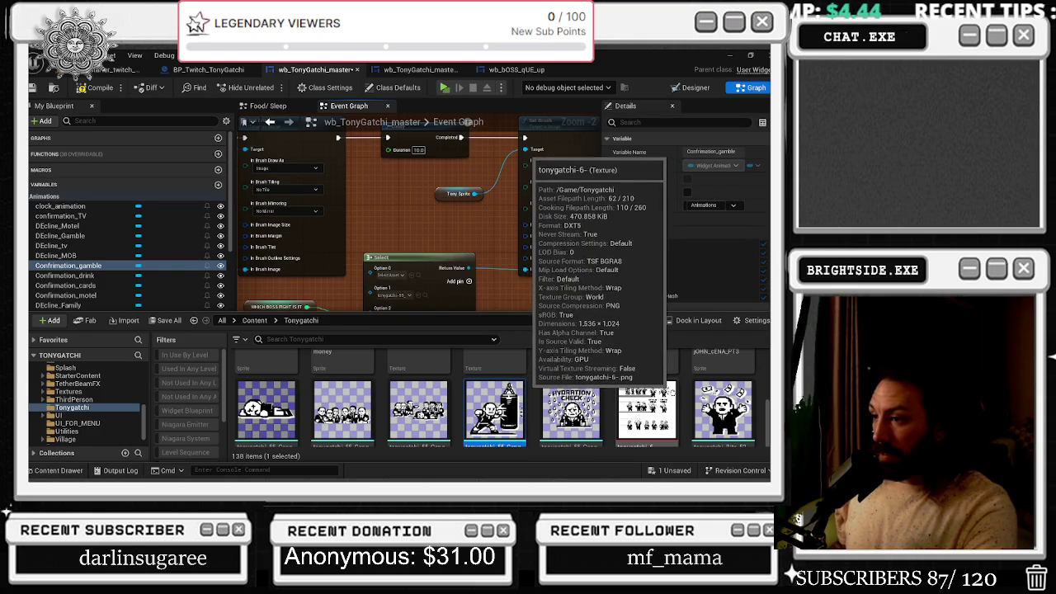
{"action": "scroll", "coordinate": [668, 392], "scroll_direction": "down", "scroll_amount": 1}
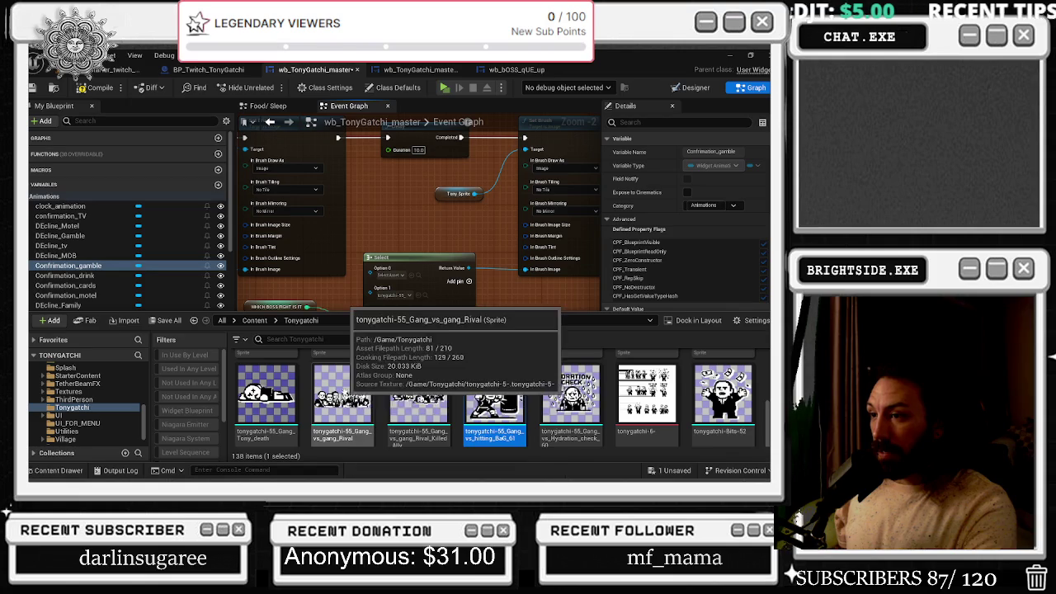
{"action": "left_click_drag", "start_coordinate": [342, 393], "coordinate": [388, 274]}
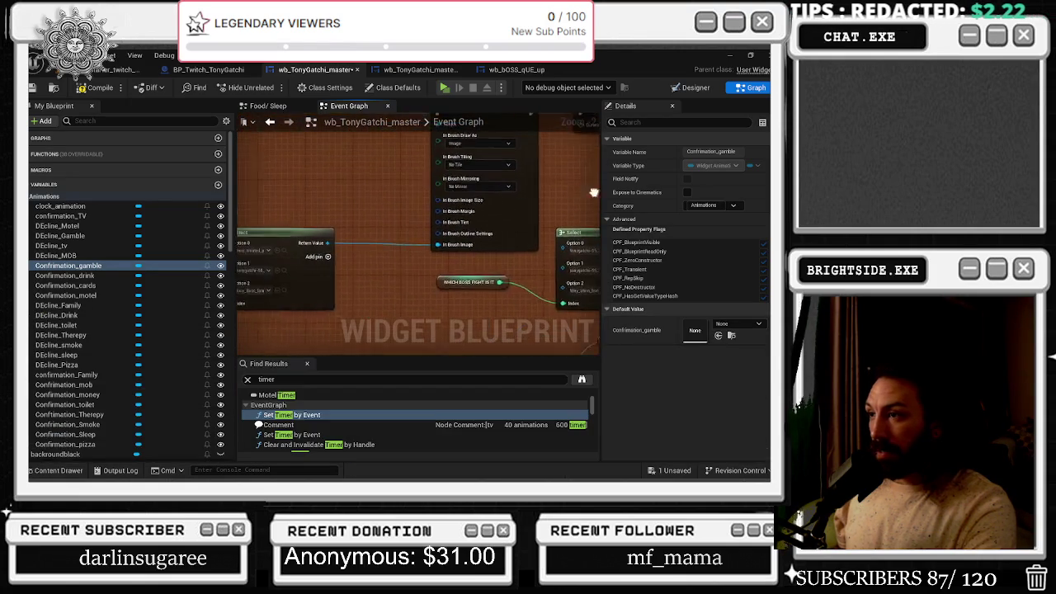
- Locate the sprites assigned to the Select node's Option 2 and Option 1
{"action": "key", "text": "ctrl+space"}
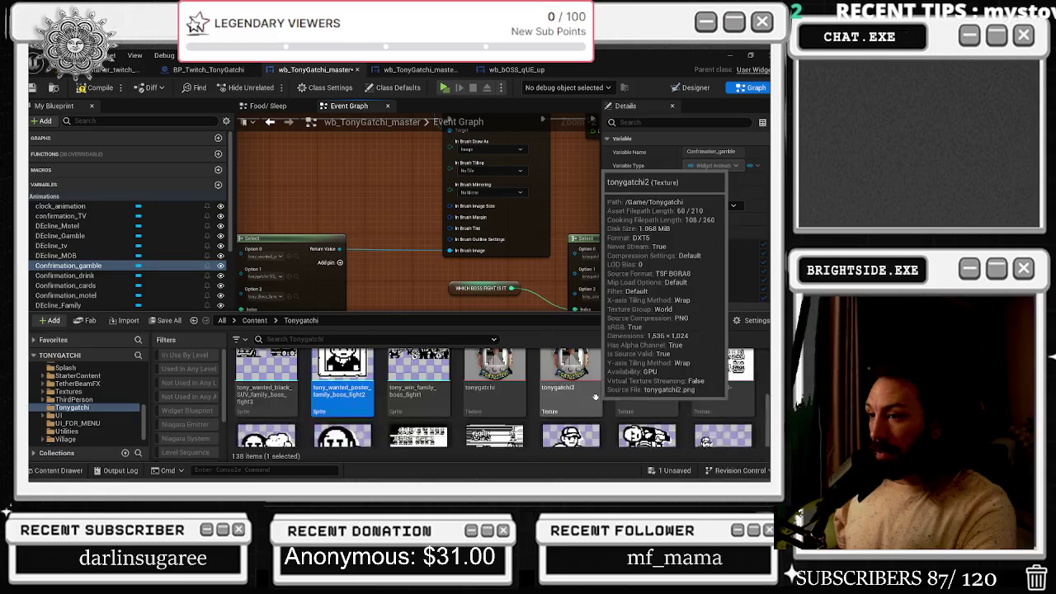
{"action": "left_click", "coordinate": [301, 274]}
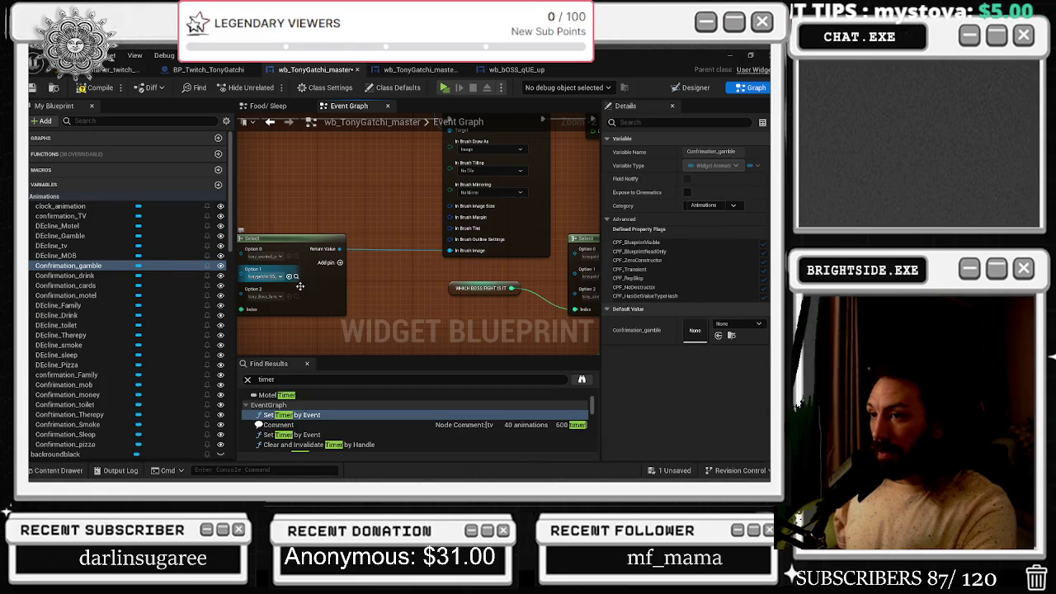
{"action": "left_click", "coordinate": [296, 297]}
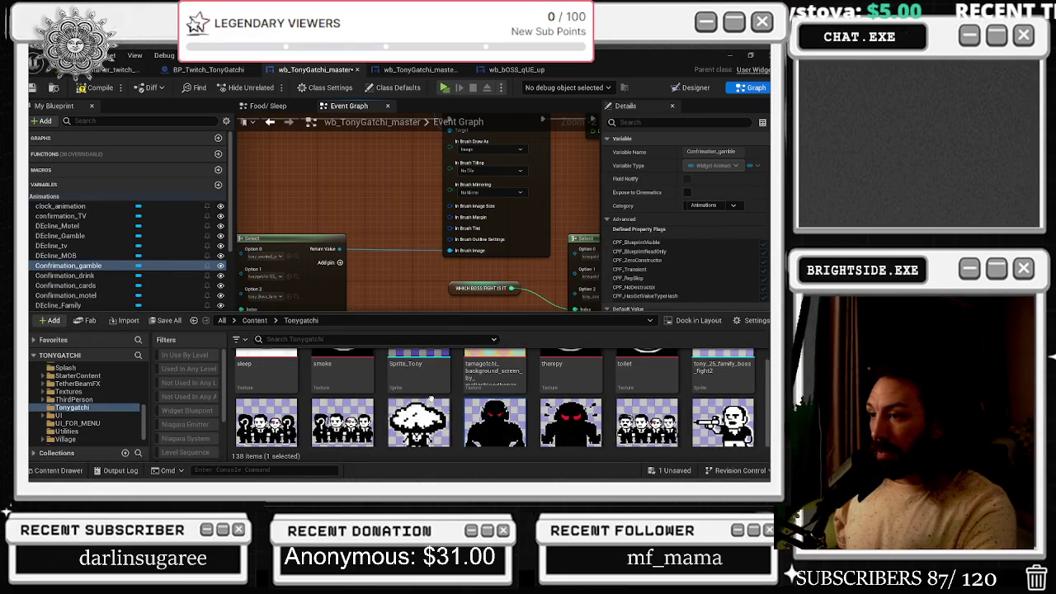
{"action": "left_click", "coordinate": [296, 277]}
{"action": "left_click", "coordinate": [297, 277]}
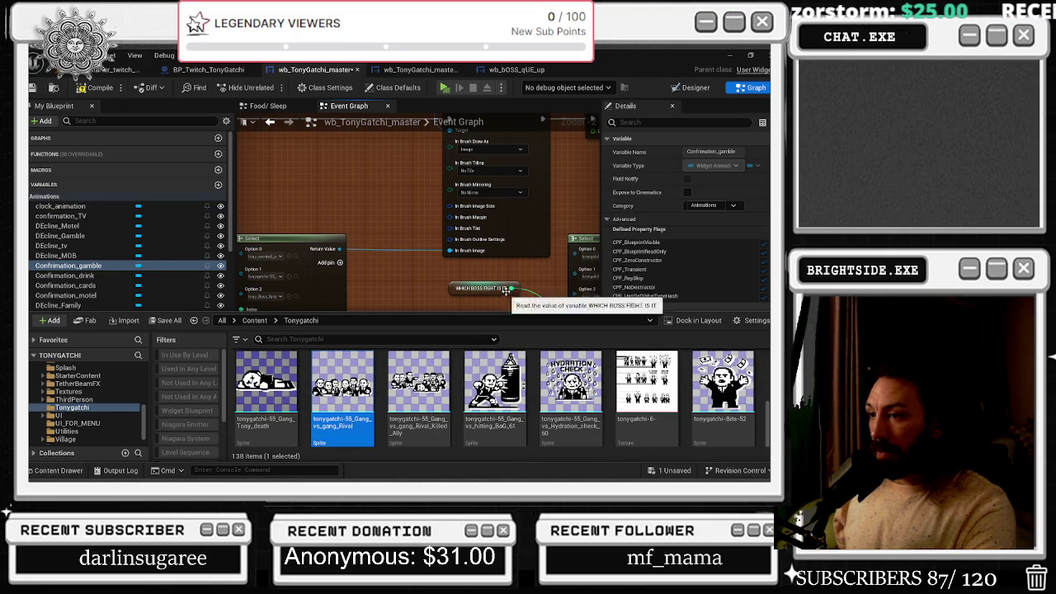
- Locate Option 0's punching-bag sprite, then go up to the top-level Content folder
{"action": "left_click_drag", "start_coordinate": [531, 281], "coordinate": [377, 288]}
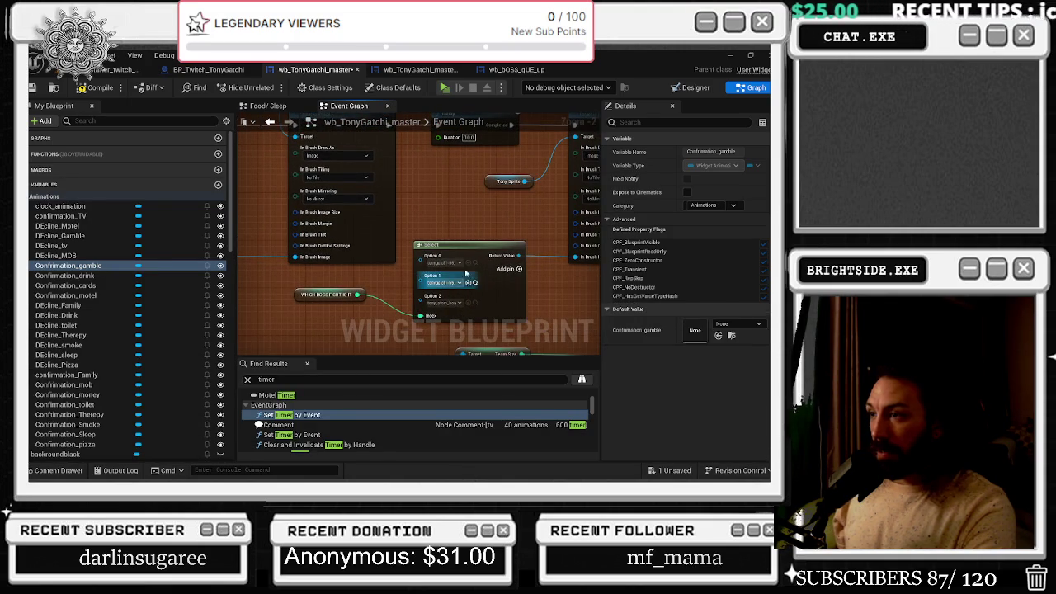
{"action": "left_click", "coordinate": [474, 263]}
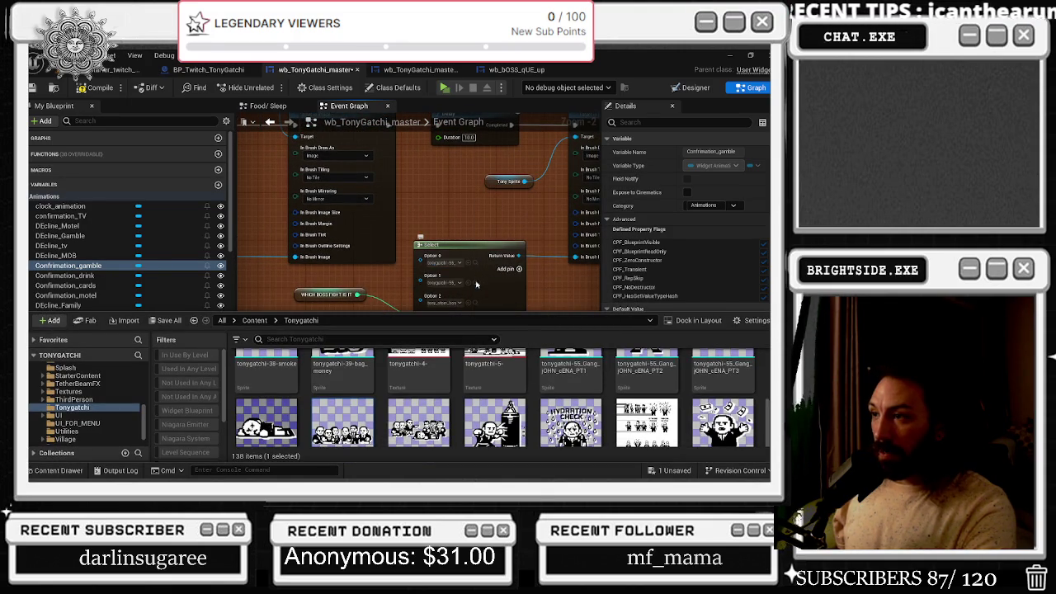
{"action": "left_click", "coordinate": [475, 283]}
{"action": "left_click", "coordinate": [476, 283]}
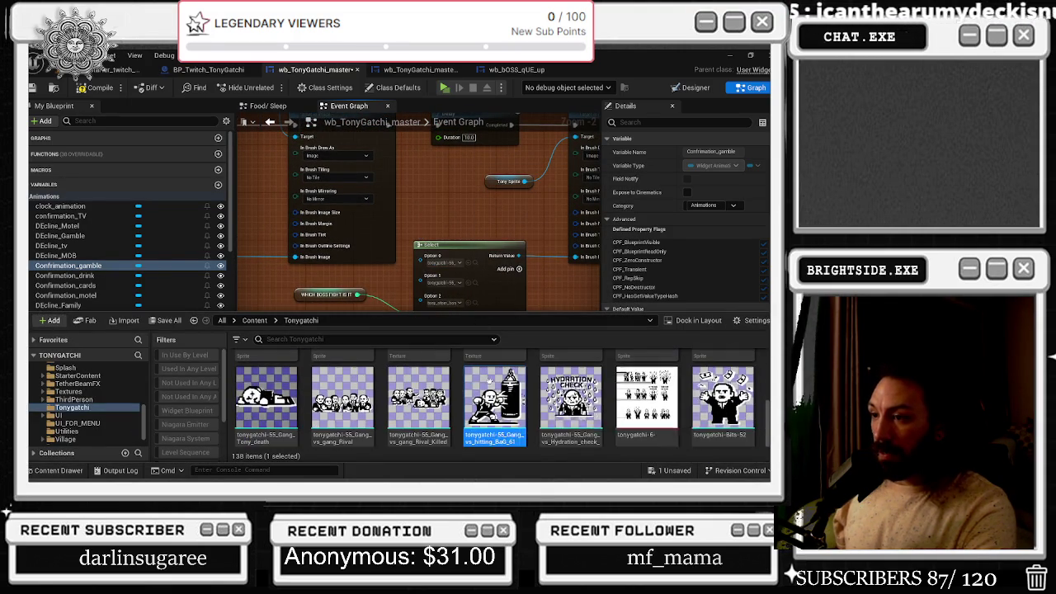
{"action": "left_click", "coordinate": [475, 262]}
{"action": "scroll", "coordinate": [486, 388], "scroll_direction": "down", "scroll_amount": 1}
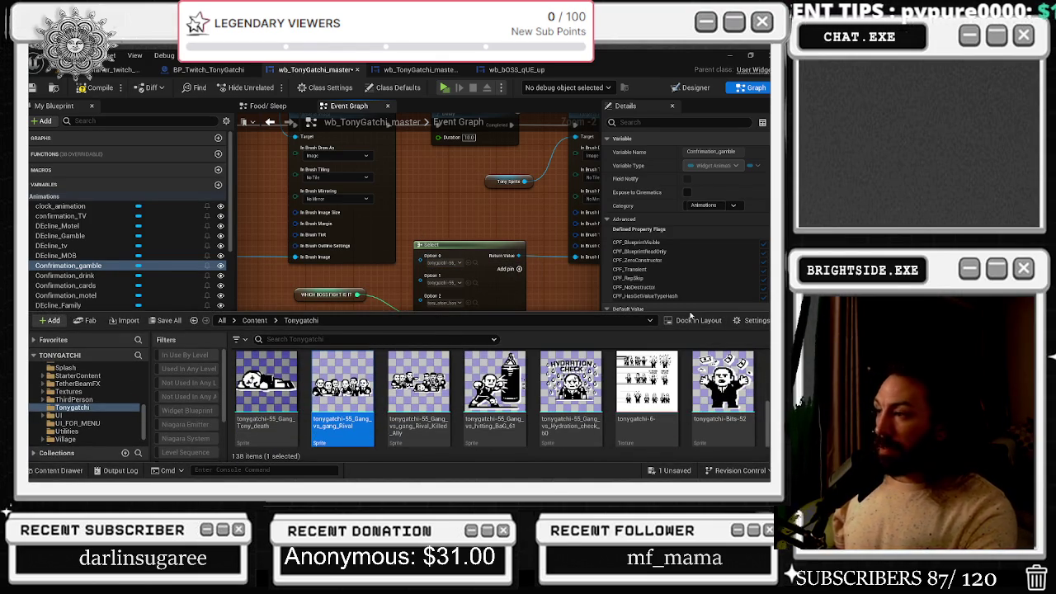
{"action": "scroll", "coordinate": [343, 388], "scroll_direction": "down", "scroll_amount": 2}
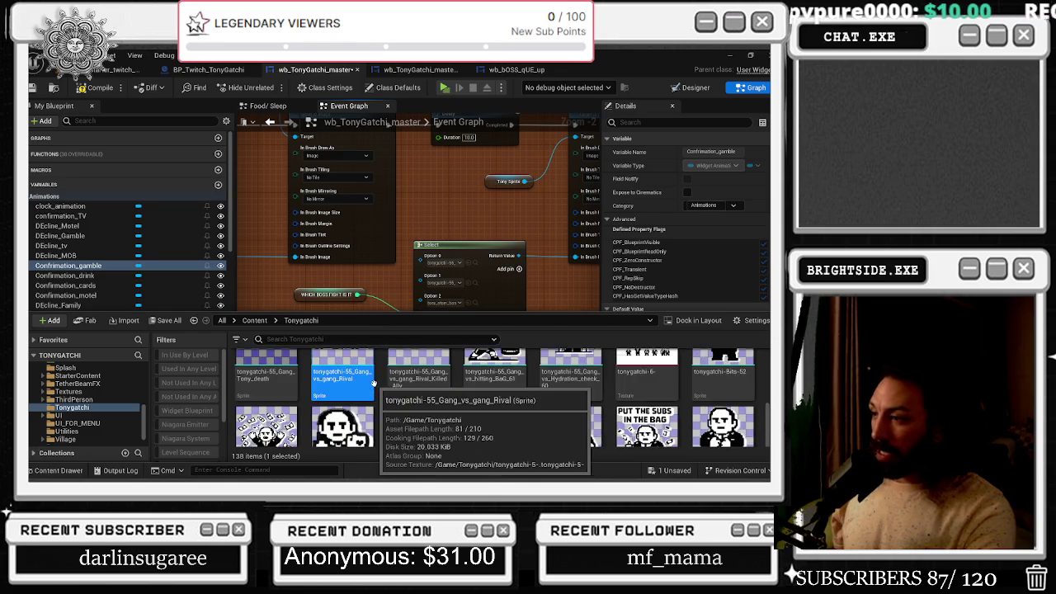
{"action": "scroll", "coordinate": [90, 404], "scroll_direction": "up", "scroll_amount": 5}
{"action": "left_click", "coordinate": [62, 375]}
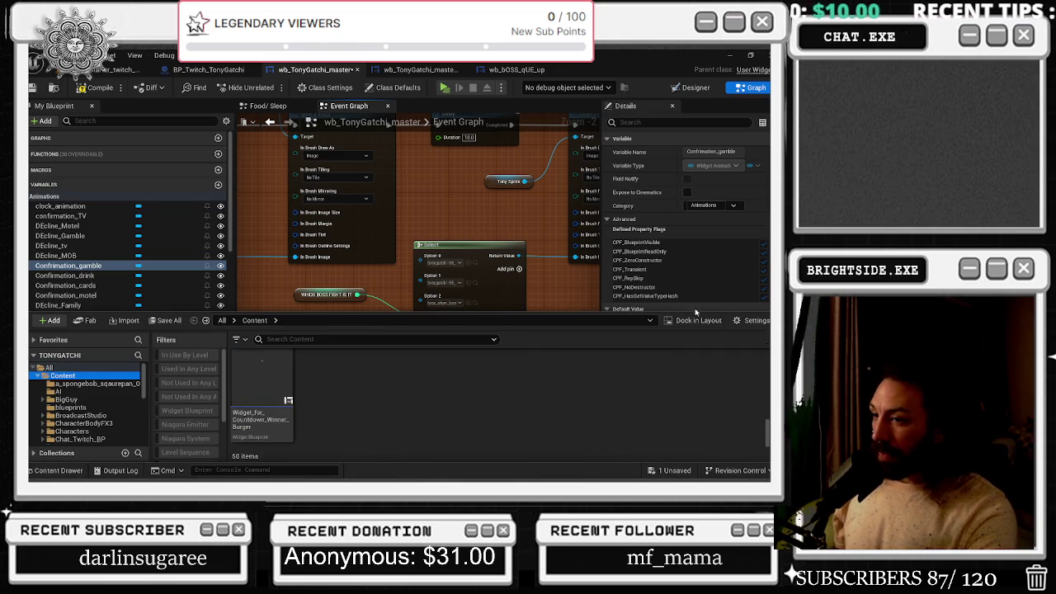
- Navigate All > UI > Tonygatchi to show the folder's 138 game-art textures
{"action": "left_click", "coordinate": [48, 367]}
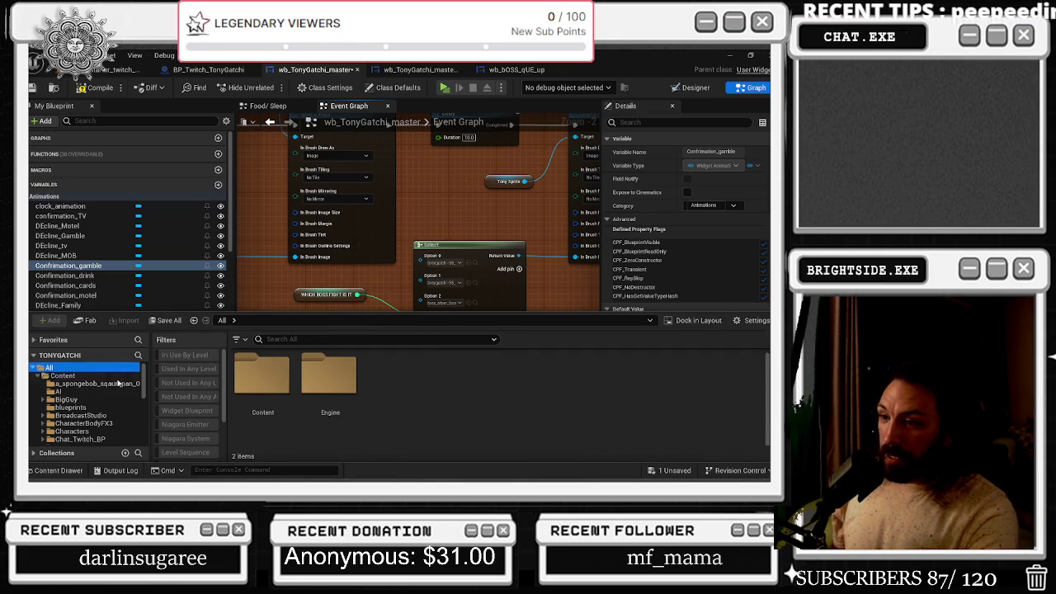
{"action": "scroll", "coordinate": [99, 404], "scroll_direction": "down", "scroll_amount": 5}
{"action": "scroll", "coordinate": [115, 409], "scroll_direction": "down", "scroll_amount": 3}
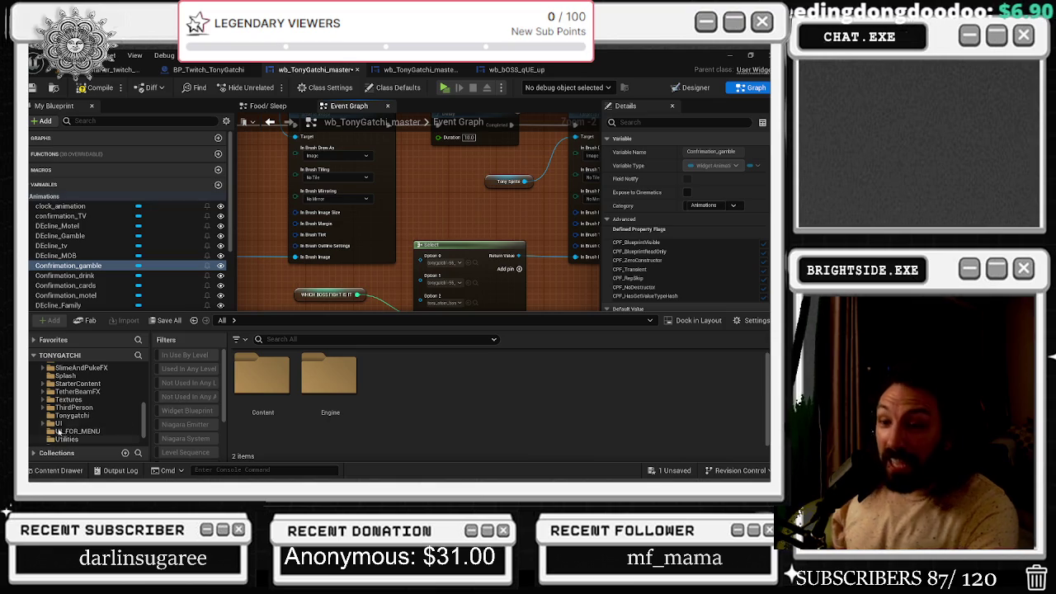
{"action": "left_click", "coordinate": [57, 423]}
{"action": "left_click", "coordinate": [60, 416]}
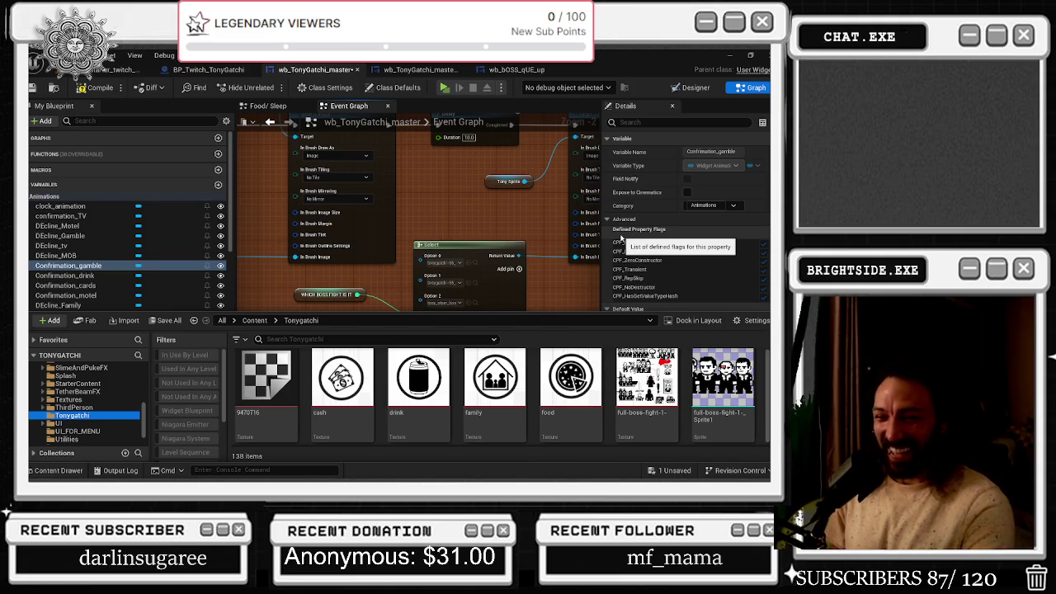
{"action": "scroll", "coordinate": [495, 379], "scroll_direction": "down", "scroll_amount": 1}
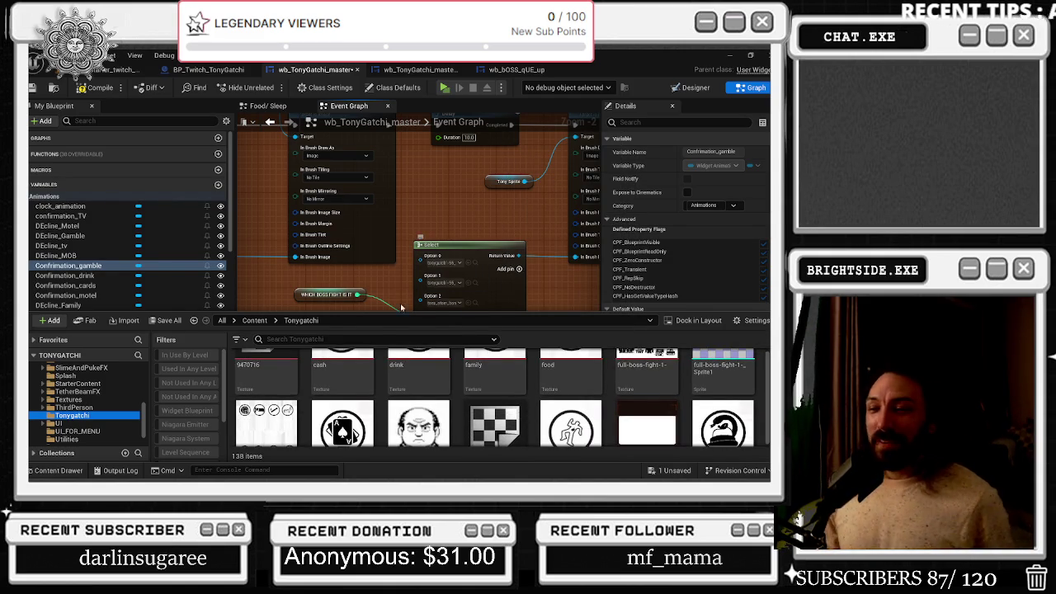
{"action": "scroll", "coordinate": [440, 379], "scroll_direction": "down", "scroll_amount": 2}
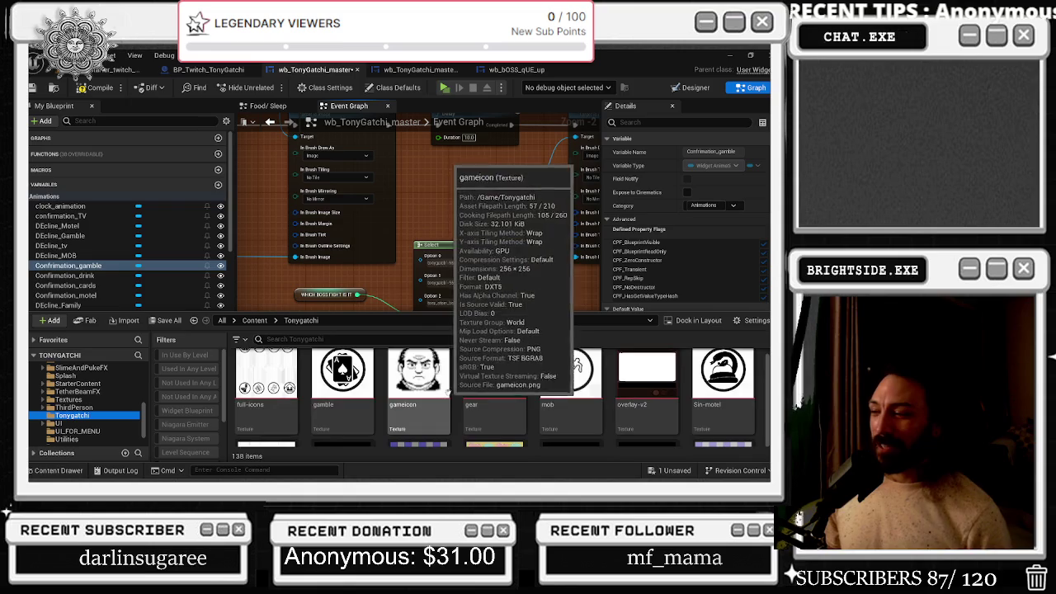
{"action": "scroll", "coordinate": [440, 379], "scroll_direction": "down", "scroll_amount": 2}
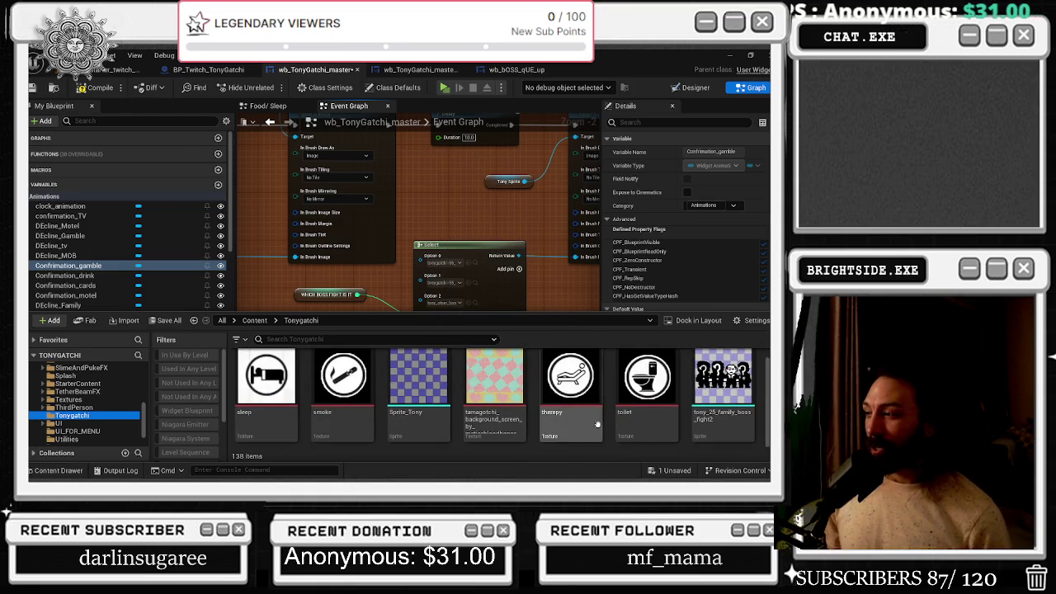
{"action": "scroll", "coordinate": [509, 357], "scroll_direction": "down", "scroll_amount": 1}
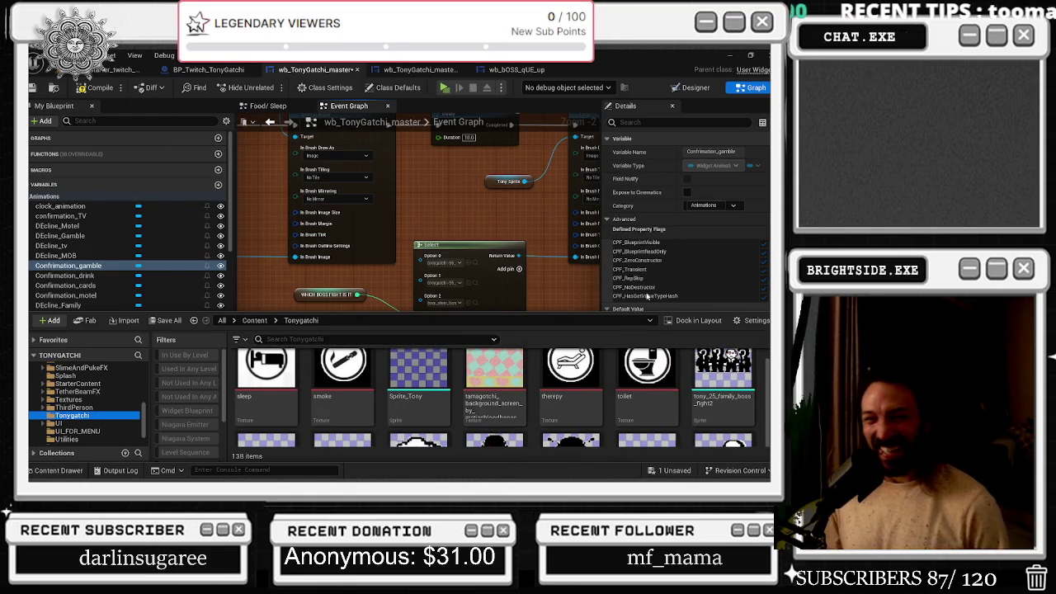
{"action": "mouse_move", "coordinate": [563, 379]}
{"action": "scroll", "coordinate": [571, 375], "scroll_direction": "down", "scroll_amount": 5}
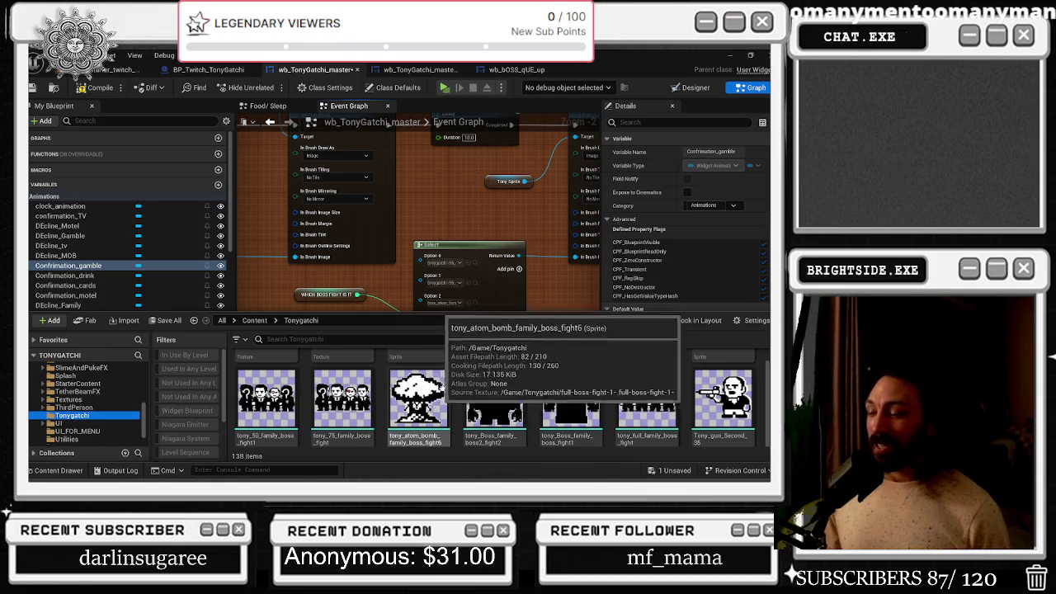
{"action": "scroll", "coordinate": [730, 351], "scroll_direction": "down", "scroll_amount": 2}
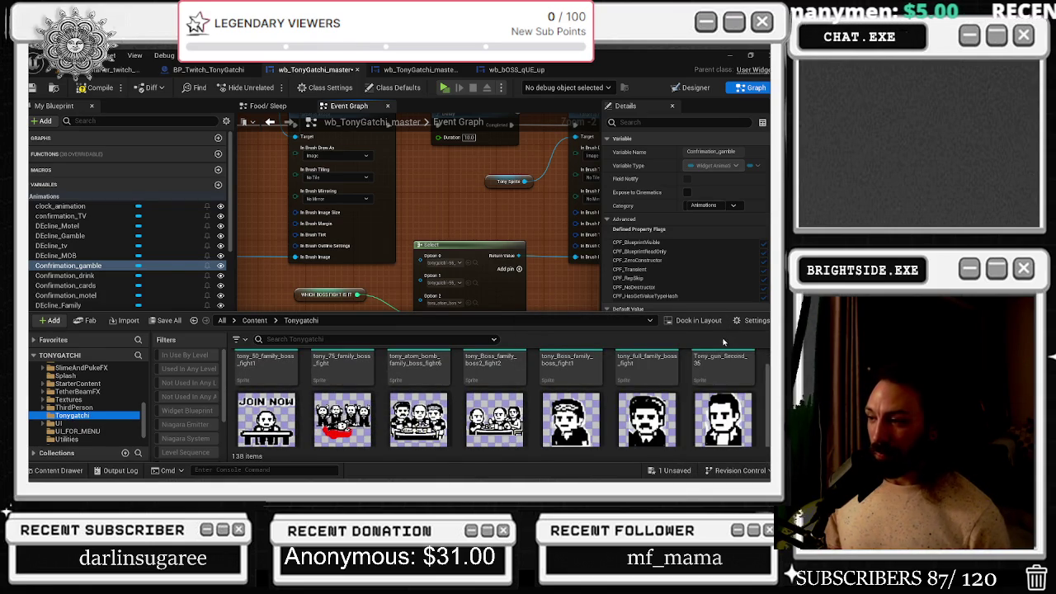
{"action": "scroll", "coordinate": [611, 371], "scroll_direction": "down", "scroll_amount": 1}
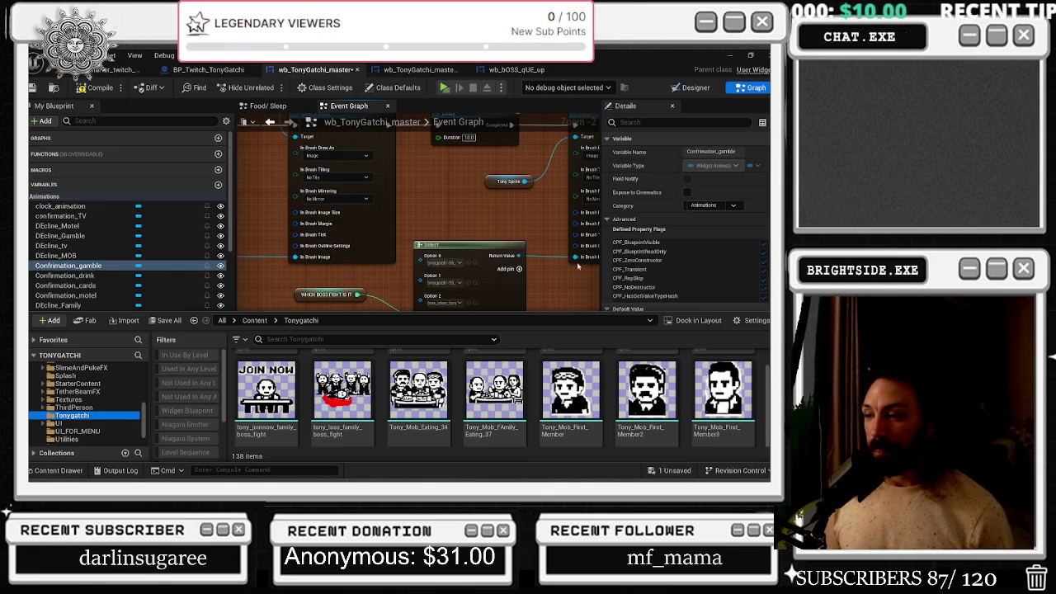
{"action": "left_click", "coordinate": [542, 250]}
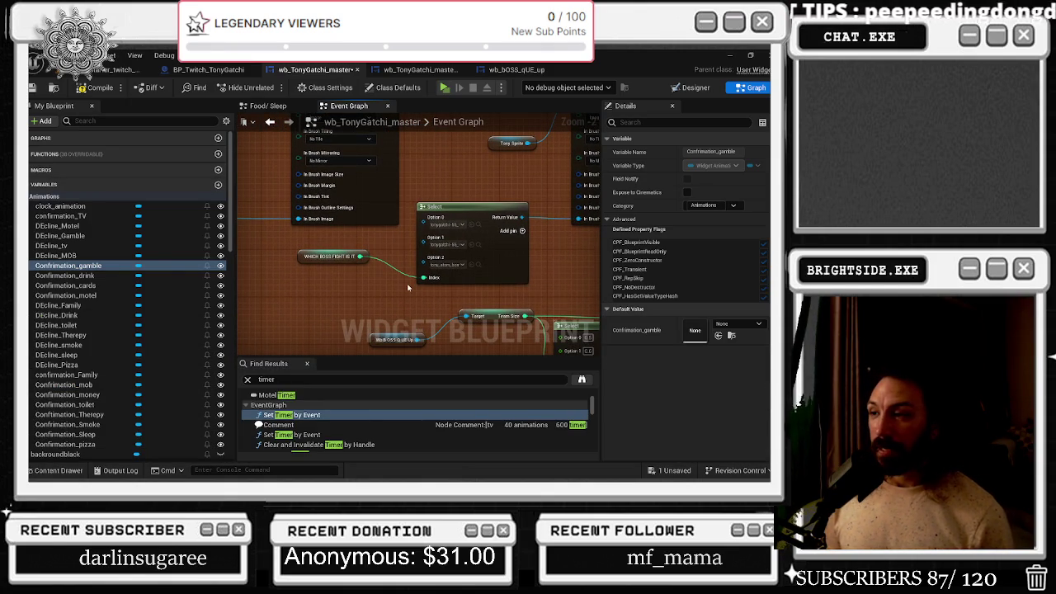
- Move the WHICH BOSS FIGHT IS IT node down-right, close the Content Drawer, and center the Select node
{"action": "left_click_drag", "start_coordinate": [323, 261], "coordinate": [355, 302]}
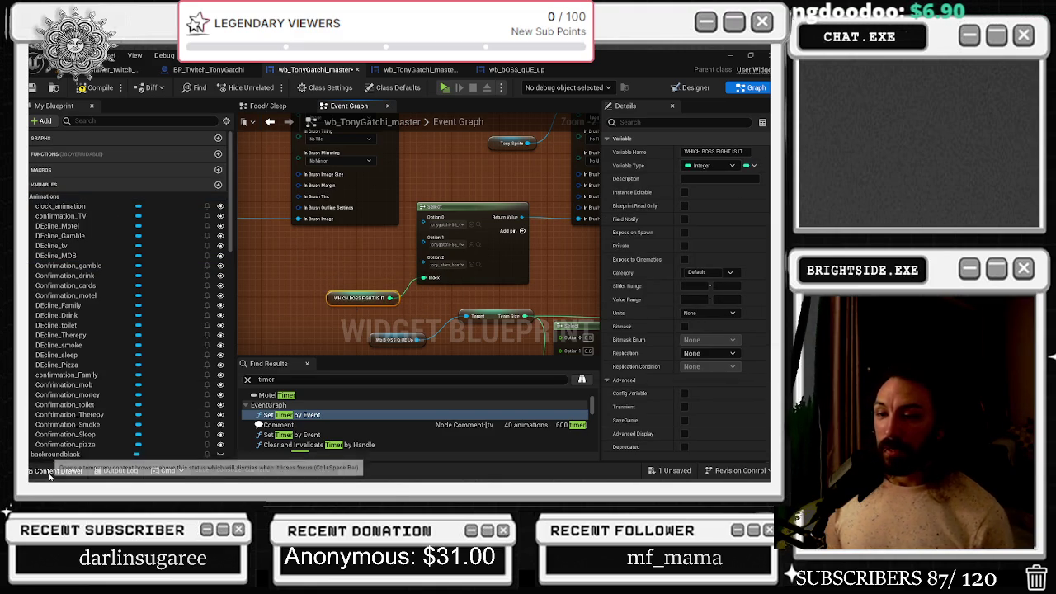
{"action": "left_click", "coordinate": [49, 476]}
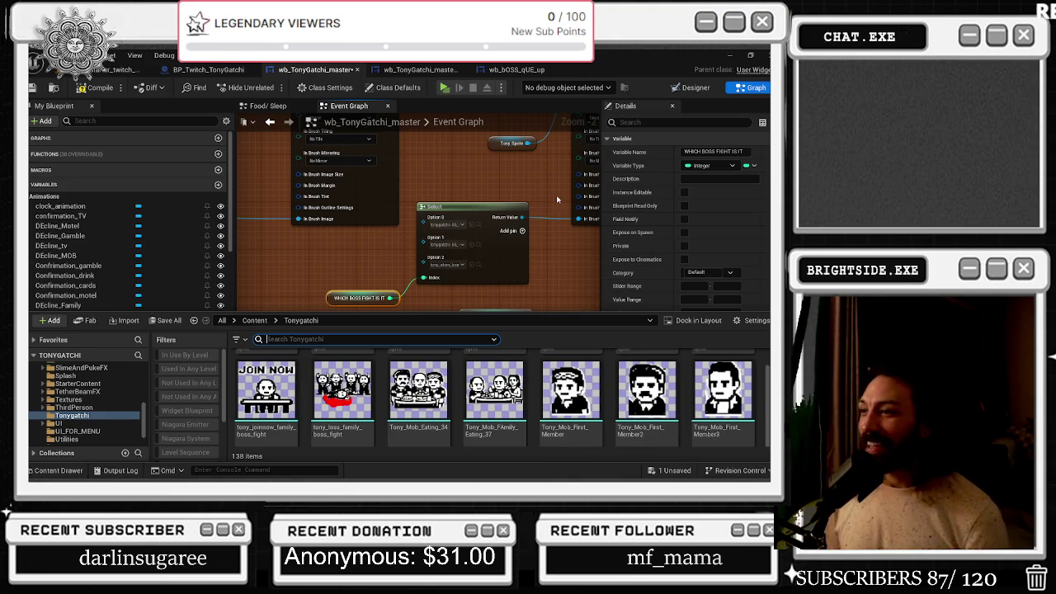
{"action": "mouse_move", "coordinate": [508, 165]}
{"action": "left_mouse_down"}
{"action": "mouse_move", "coordinate": [396, 178]}
{"action": "mouse_move", "coordinate": [361, 231]}
{"action": "mouse_move", "coordinate": [329, 215]}
{"action": "mouse_move", "coordinate": [441, 196]}
{"action": "left_mouse_up"}
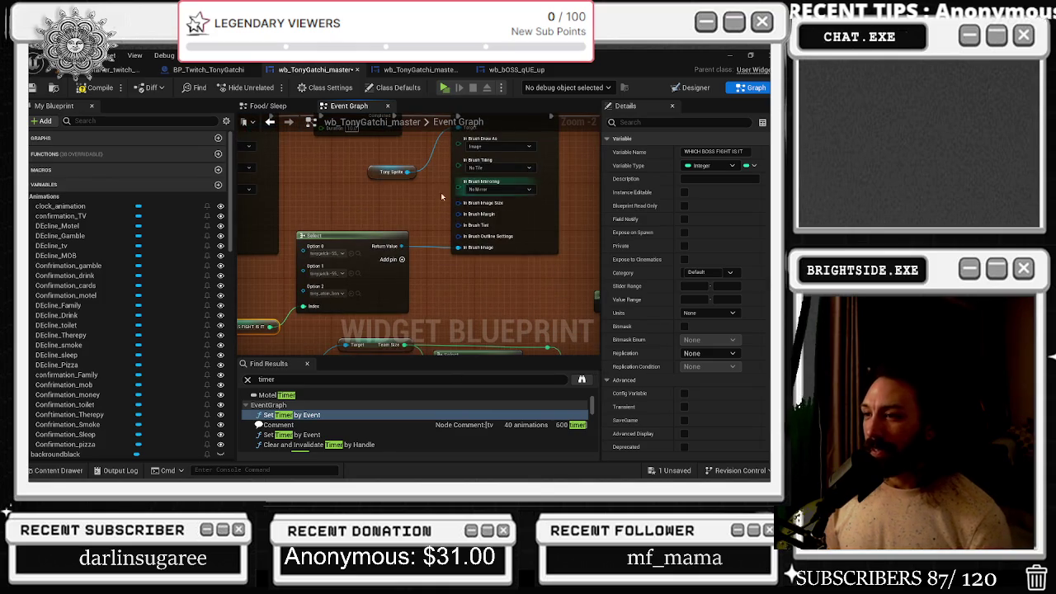
- Find Option 0's current sprite and scroll through the Tonygatchi sprite assets
{"action": "left_click", "coordinate": [357, 254]}
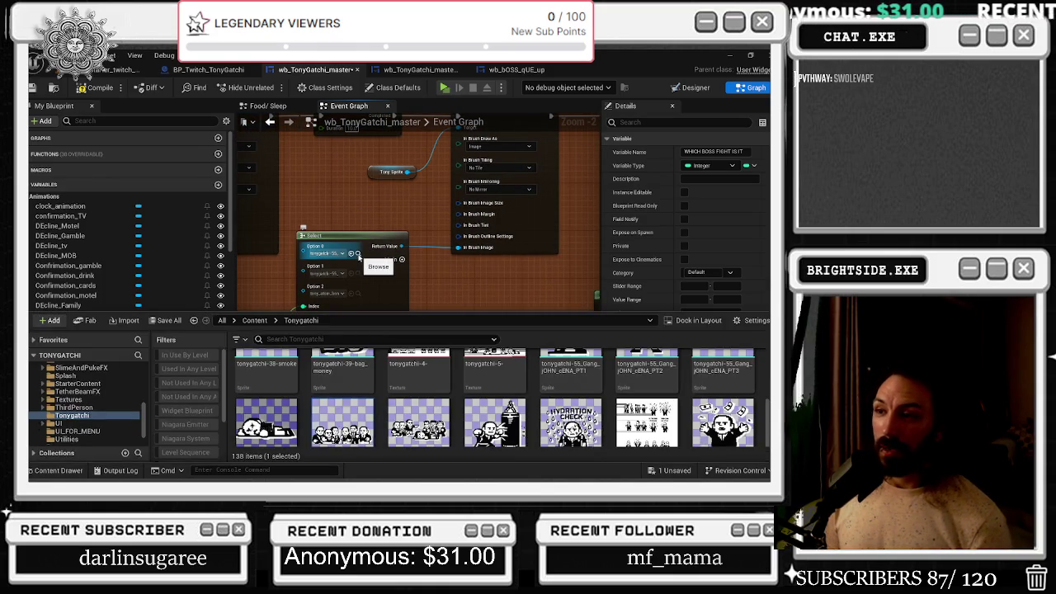
{"action": "scroll", "coordinate": [494, 392], "scroll_direction": "down", "scroll_amount": 5}
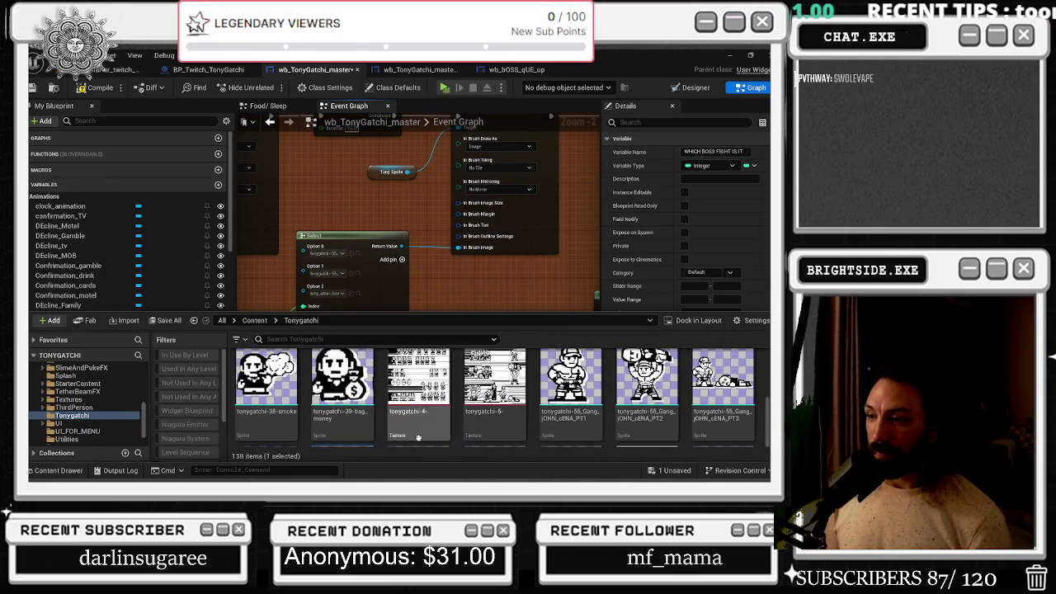
{"action": "scroll", "coordinate": [495, 394], "scroll_direction": "up", "scroll_amount": 1}
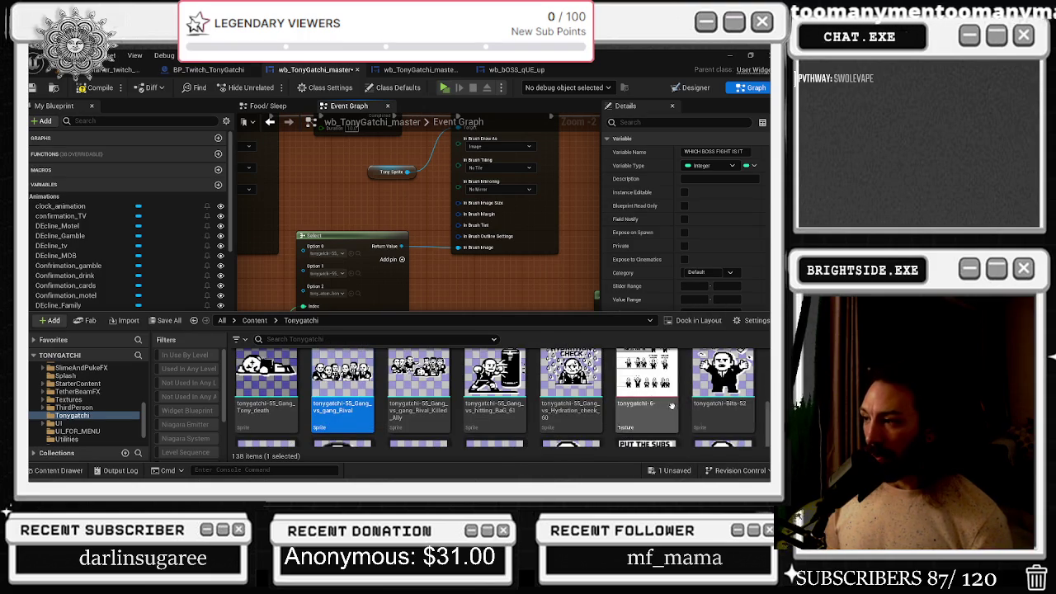
{"action": "scroll", "coordinate": [703, 421], "scroll_direction": "down", "scroll_amount": 2}
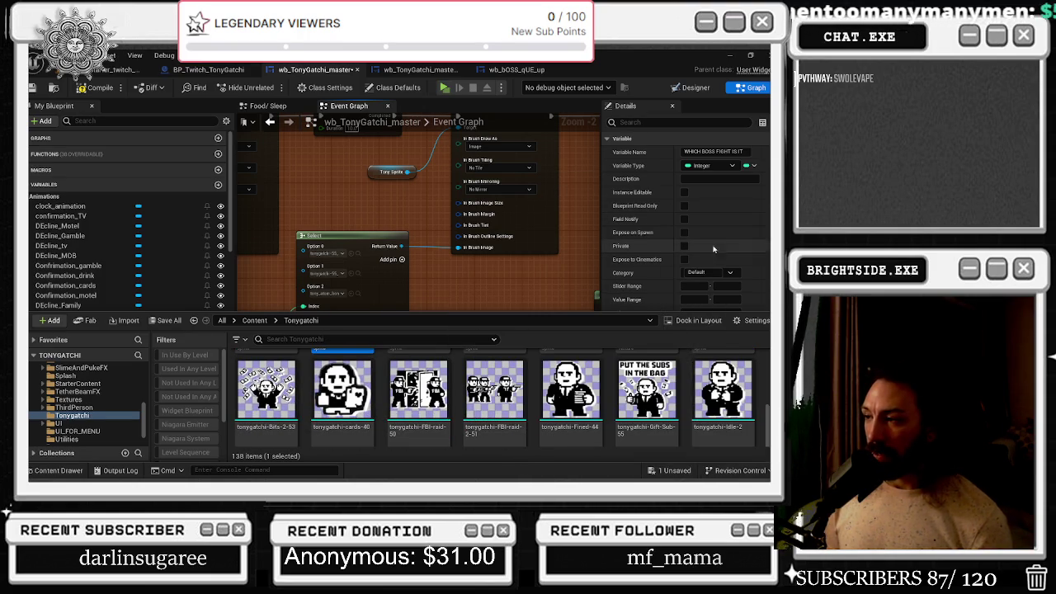
{"action": "scroll", "coordinate": [726, 404], "scroll_direction": "down", "scroll_amount": 2}
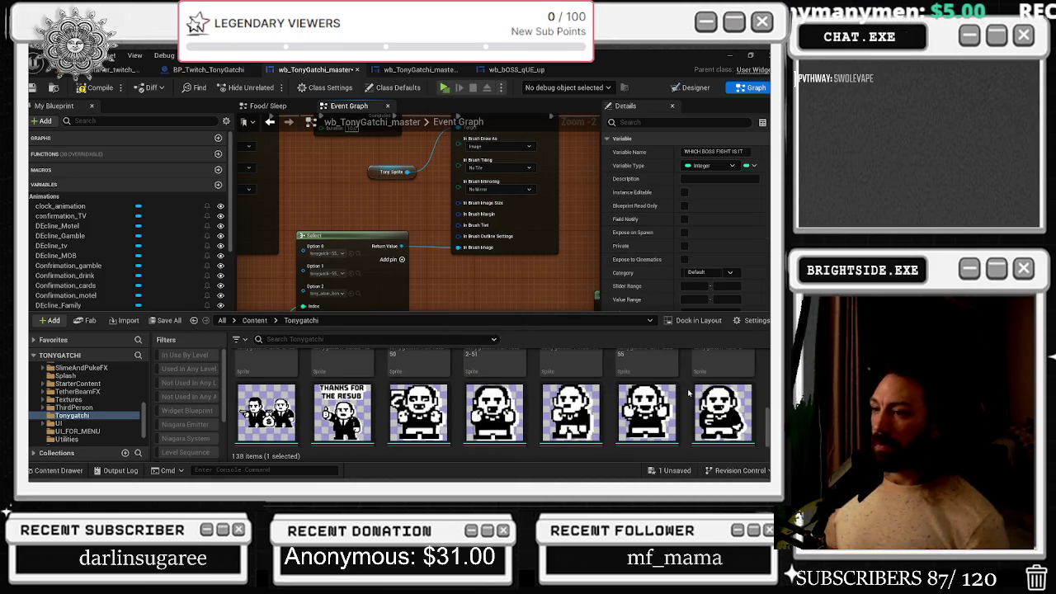
{"action": "scroll", "coordinate": [570, 373], "scroll_direction": "down", "scroll_amount": 2}
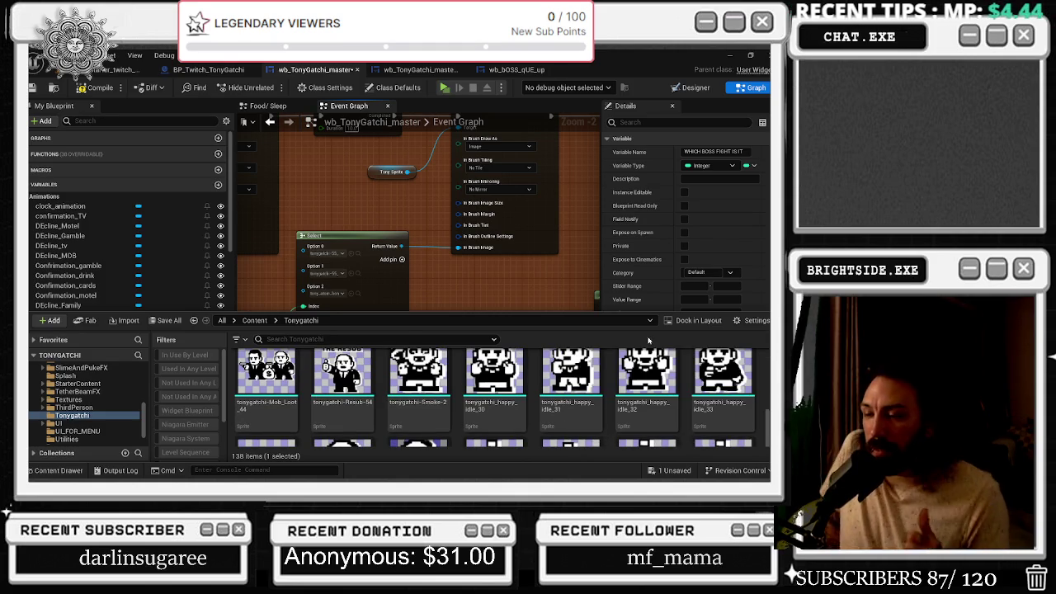
{"action": "scroll", "coordinate": [626, 363], "scroll_direction": "down", "scroll_amount": 2}
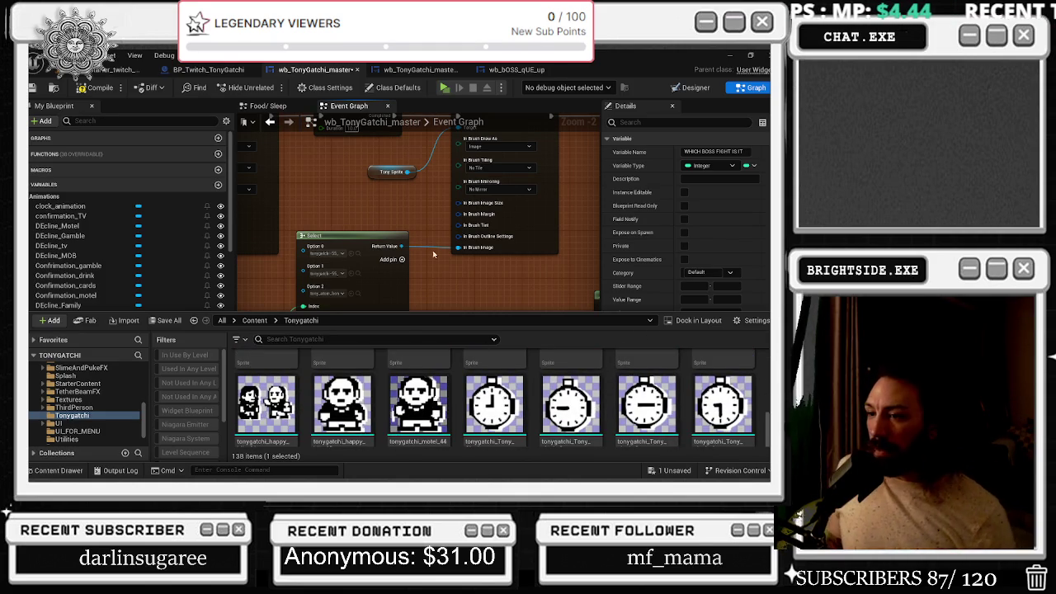
{"action": "scroll", "coordinate": [569, 363], "scroll_direction": "down", "scroll_amount": 3}
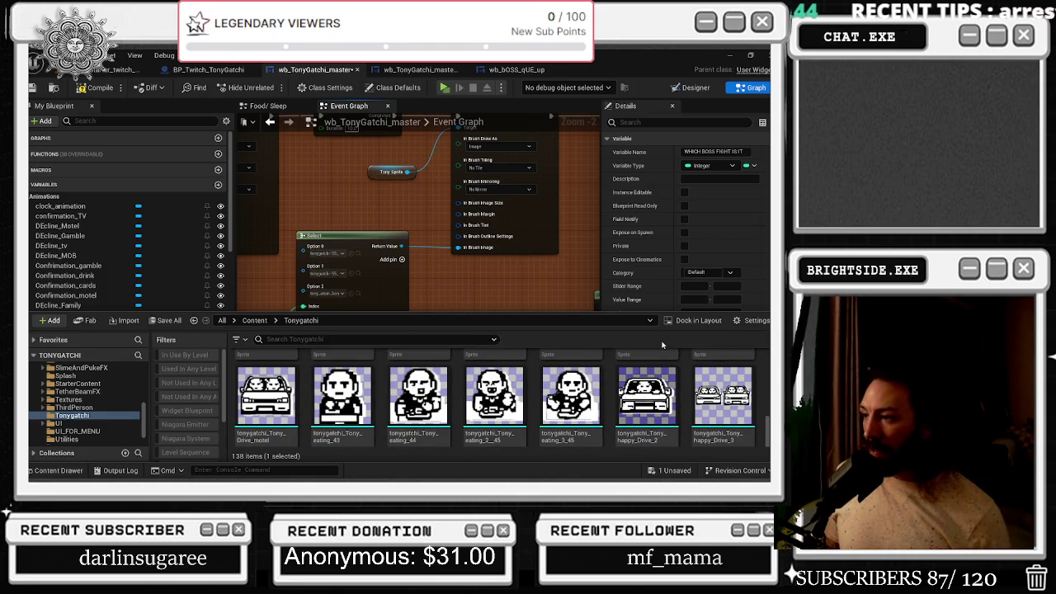
{"action": "scroll", "coordinate": [651, 388], "scroll_direction": "down", "scroll_amount": 5}
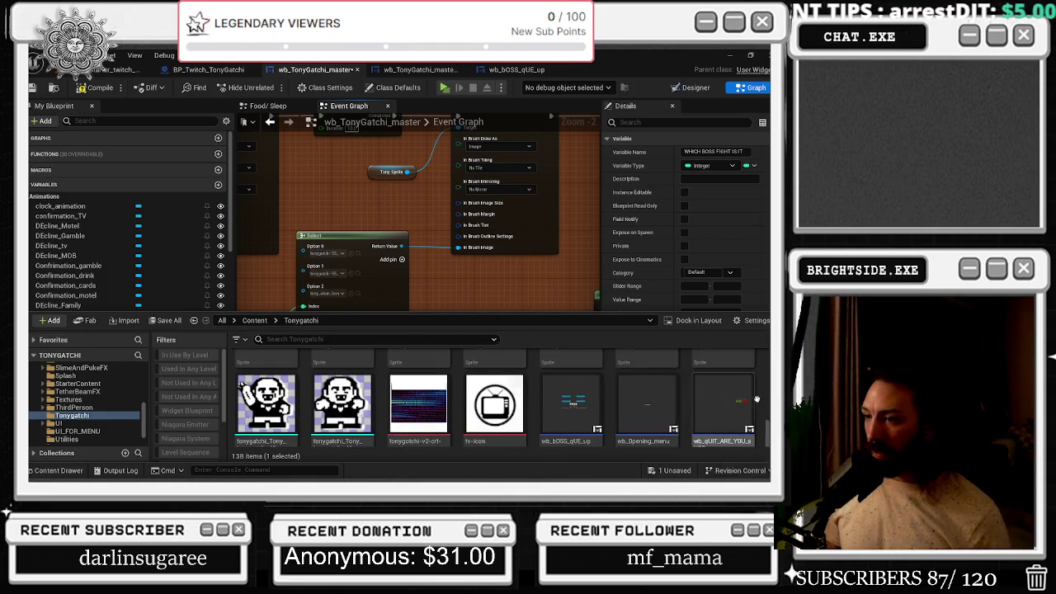
{"action": "scroll", "coordinate": [690, 410], "scroll_direction": "up", "scroll_amount": 5}
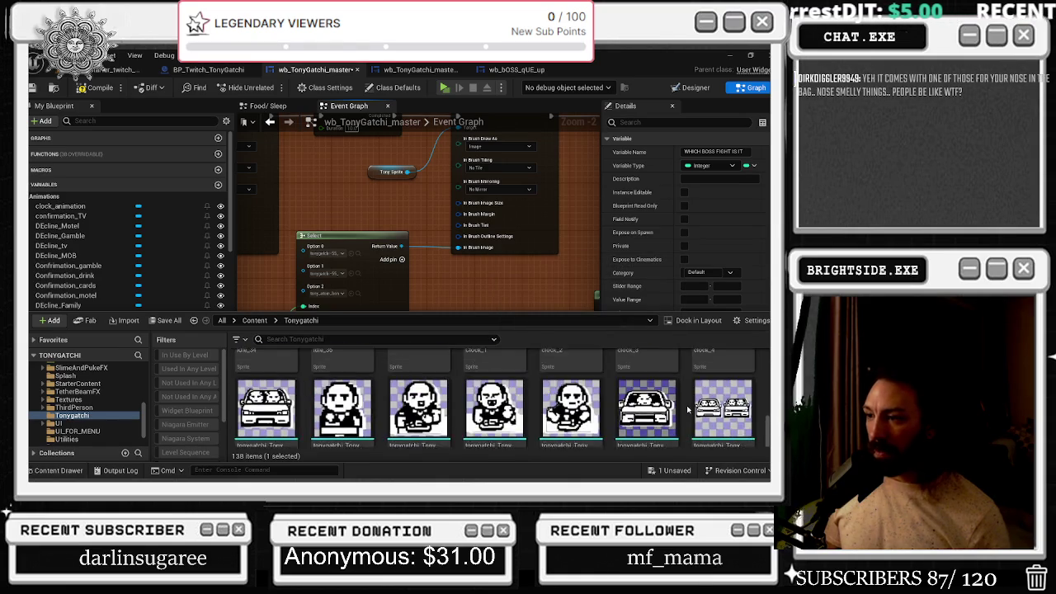
{"action": "scroll", "coordinate": [687, 409], "scroll_direction": "up", "scroll_amount": 3}
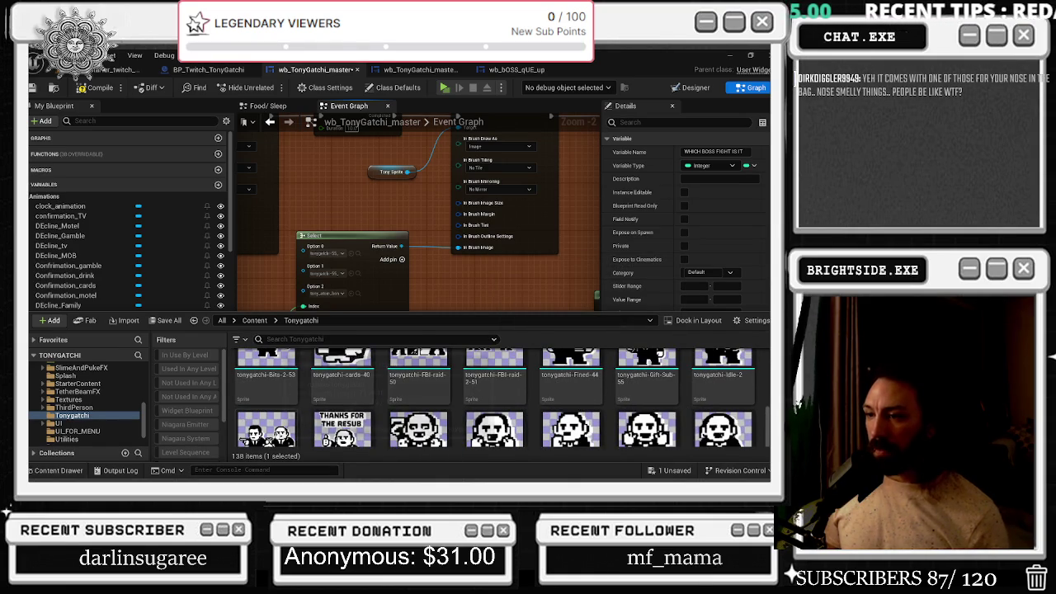
- Assign the two-figure tonygatchi Mob sprite to the Select node's Option 0
{"action": "left_click", "coordinate": [266, 429]}
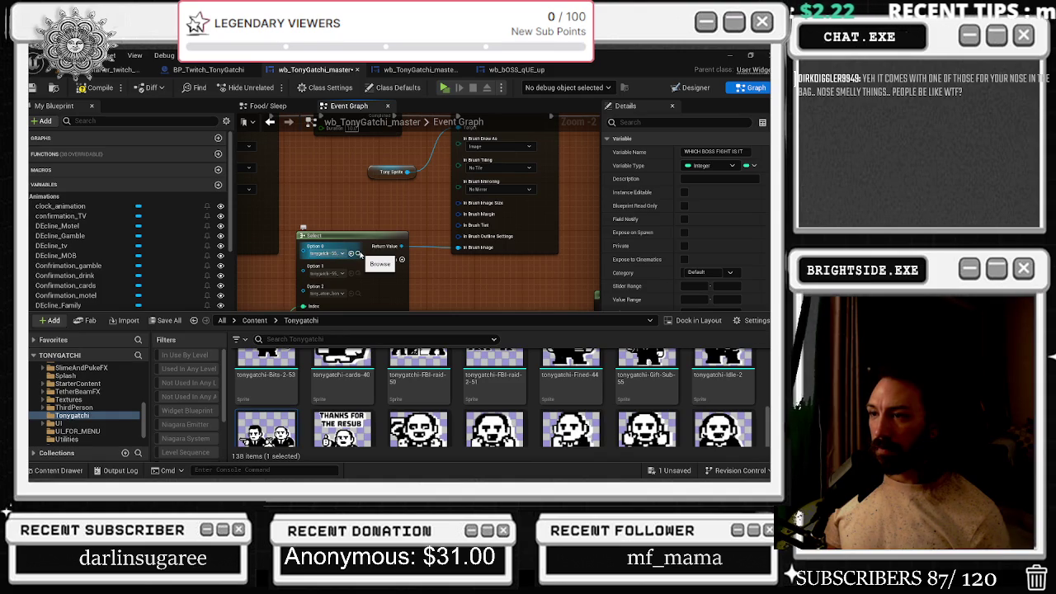
{"action": "scroll", "coordinate": [340, 257], "scroll_direction": "up", "scroll_amount": 2}
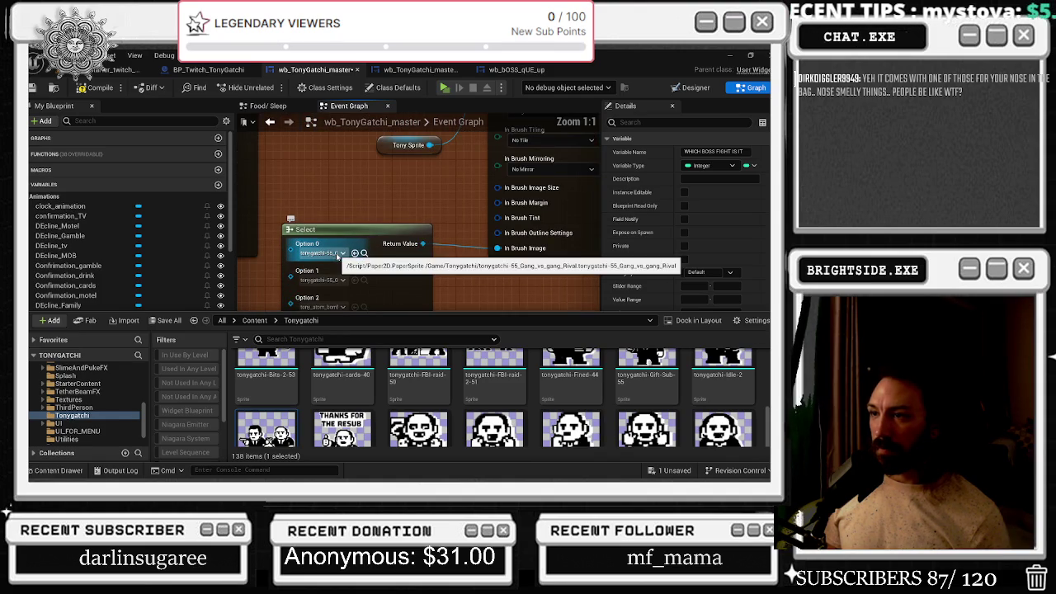
{"action": "left_click", "coordinate": [355, 252]}
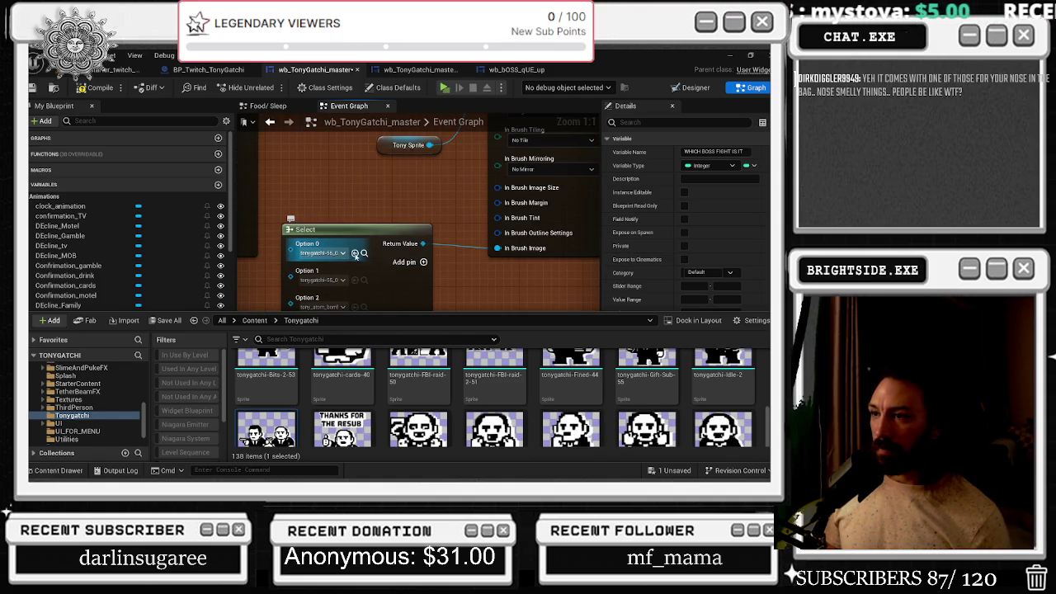
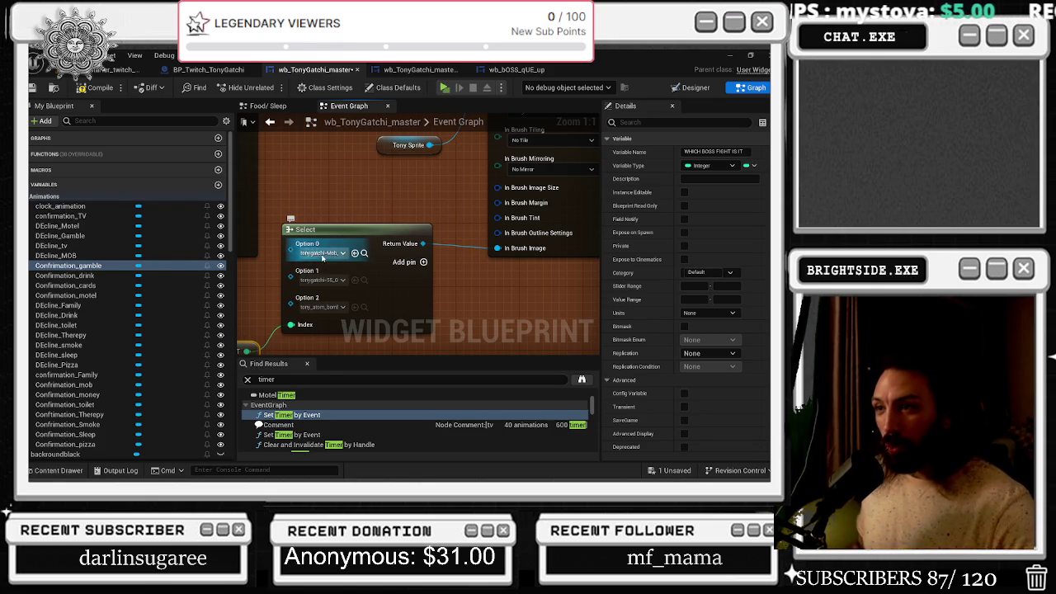
- Move the Select node toward the middle and shift the Set Brush group left
{"action": "left_click", "coordinate": [338, 235]}
{"action": "mouse_move", "coordinate": [335, 182]}
{"action": "left_mouse_down"}
{"action": "mouse_move", "coordinate": [371, 199]}
{"action": "mouse_move", "coordinate": [447, 203]}
{"action": "mouse_move", "coordinate": [441, 168]}
{"action": "left_mouse_up"}
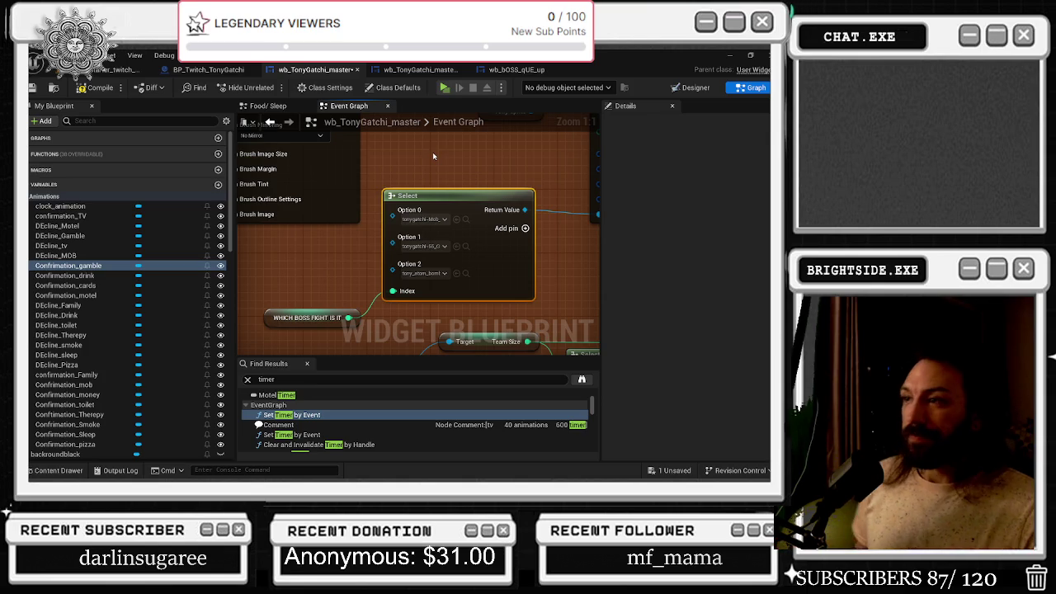
{"action": "scroll", "coordinate": [432, 155], "scroll_direction": "down", "scroll_amount": 2}
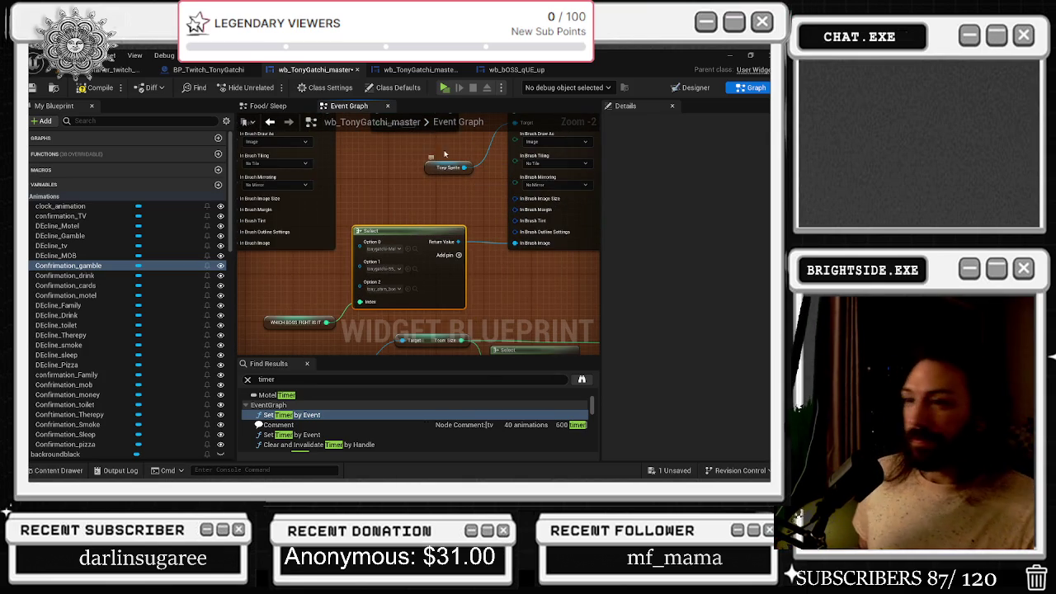
{"action": "mouse_move", "coordinate": [424, 189]}
{"action": "left_mouse_down"}
{"action": "mouse_move", "coordinate": [314, 169]}
{"action": "mouse_move", "coordinate": [382, 180]}
{"action": "mouse_move", "coordinate": [550, 275]}
{"action": "left_mouse_up"}
{"action": "scroll", "coordinate": [381, 180], "scroll_direction": "down", "scroll_amount": 1}
{"action": "scroll", "coordinate": [551, 274], "scroll_direction": "down", "scroll_amount": 2}
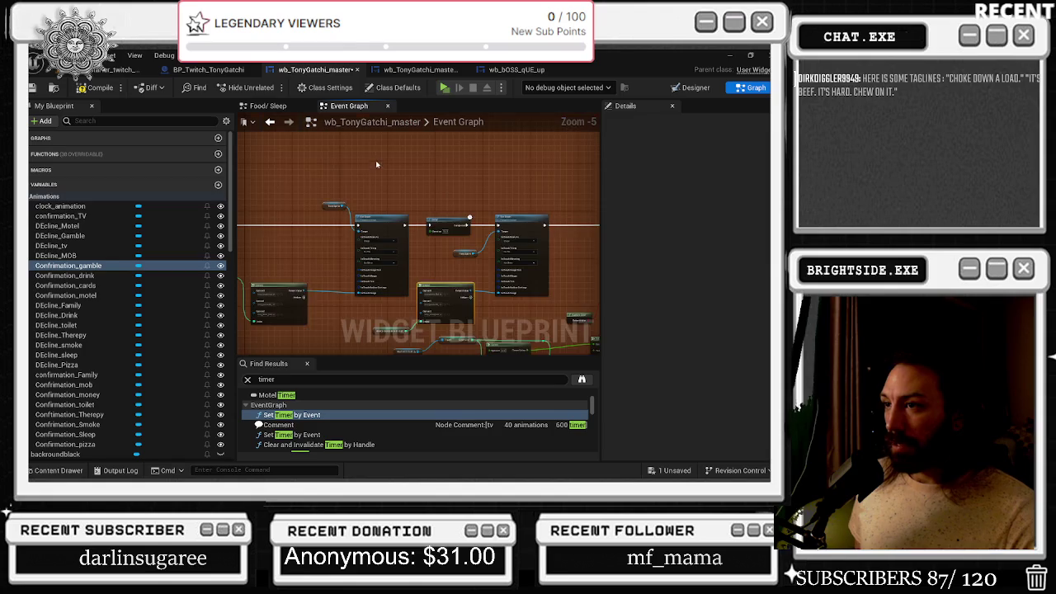
{"action": "left_click_drag", "start_coordinate": [373, 160], "coordinate": [413, 161]}
{"action": "left_click_drag", "start_coordinate": [486, 213], "coordinate": [451, 211]}
{"action": "left_click_drag", "start_coordinate": [514, 282], "coordinate": [415, 283]}
{"action": "scroll", "coordinate": [415, 283], "scroll_direction": "down", "scroll_amount": 1}
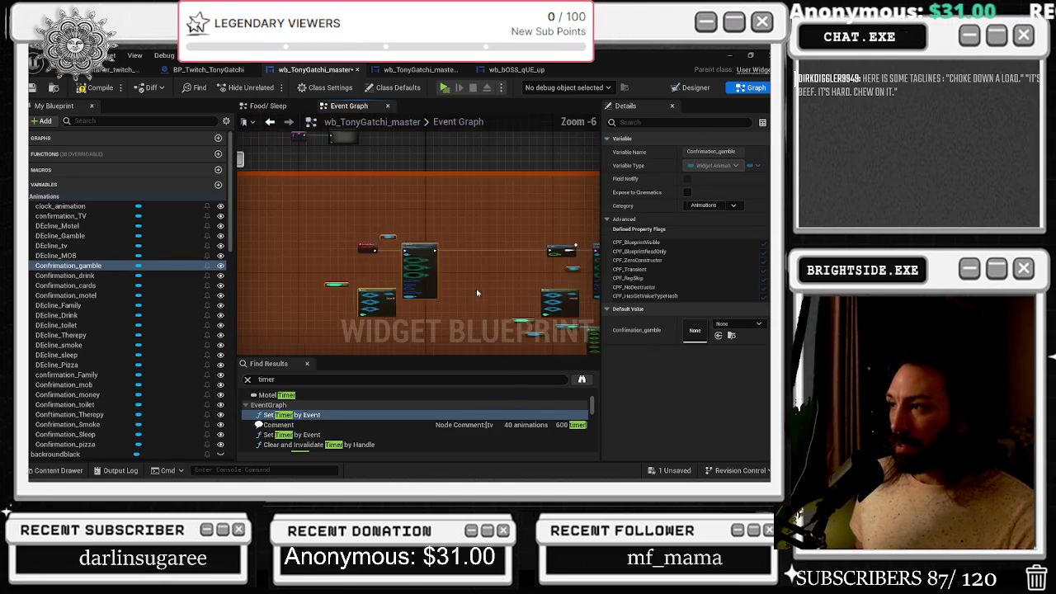
{"action": "scroll", "coordinate": [342, 230], "scroll_direction": "up", "scroll_amount": 2}
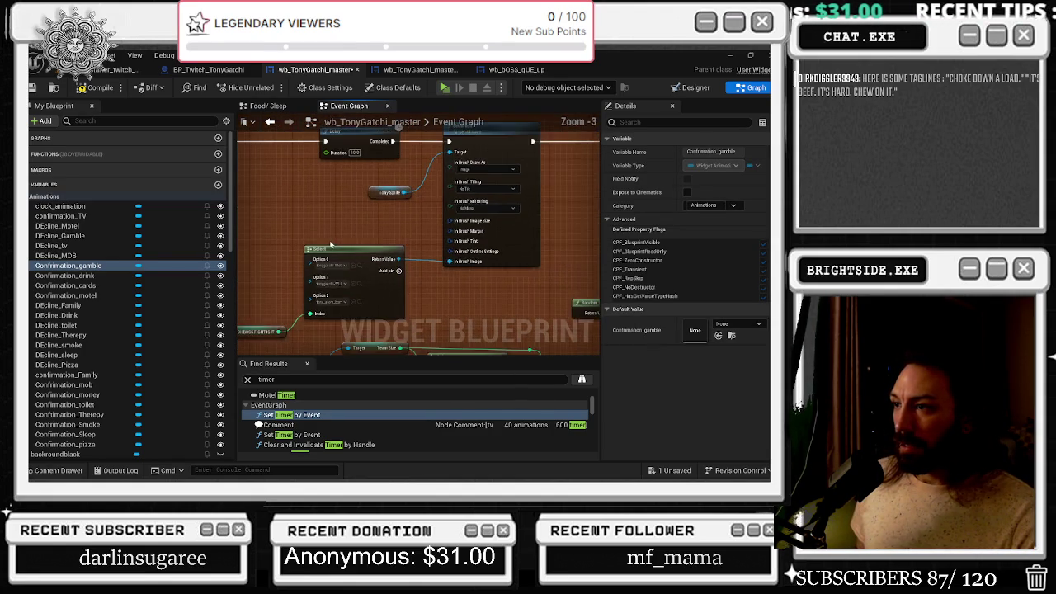
{"action": "left_click_drag", "start_coordinate": [350, 244], "coordinate": [258, 229]}
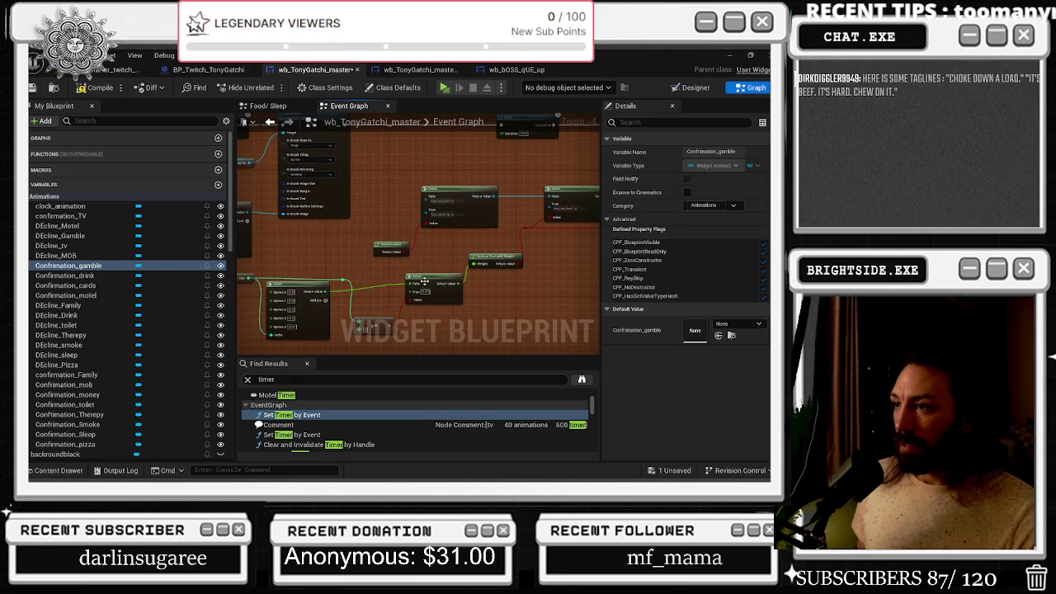
- Slide the Delay node right along its execution wire
{"action": "left_click_drag", "start_coordinate": [432, 288], "coordinate": [410, 195]}
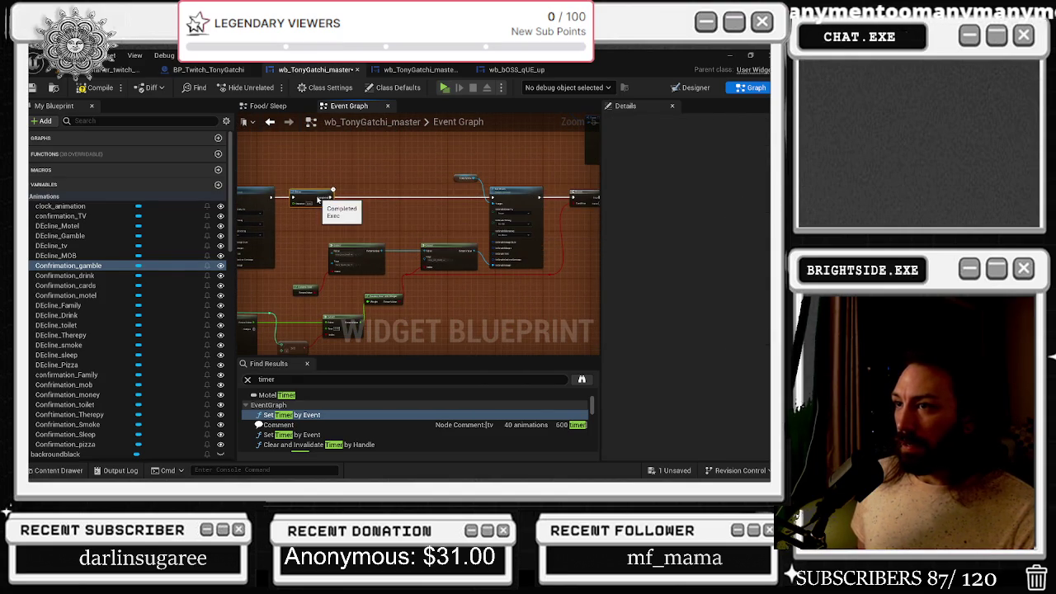
{"action": "left_click_drag", "start_coordinate": [320, 208], "coordinate": [562, 201]}
{"action": "scroll", "coordinate": [562, 201], "scroll_direction": "down", "scroll_amount": 1}
{"action": "scroll", "coordinate": [562, 201], "scroll_direction": "down", "scroll_amount": 2}
{"action": "scroll", "coordinate": [411, 217], "scroll_direction": "up", "scroll_amount": 3}
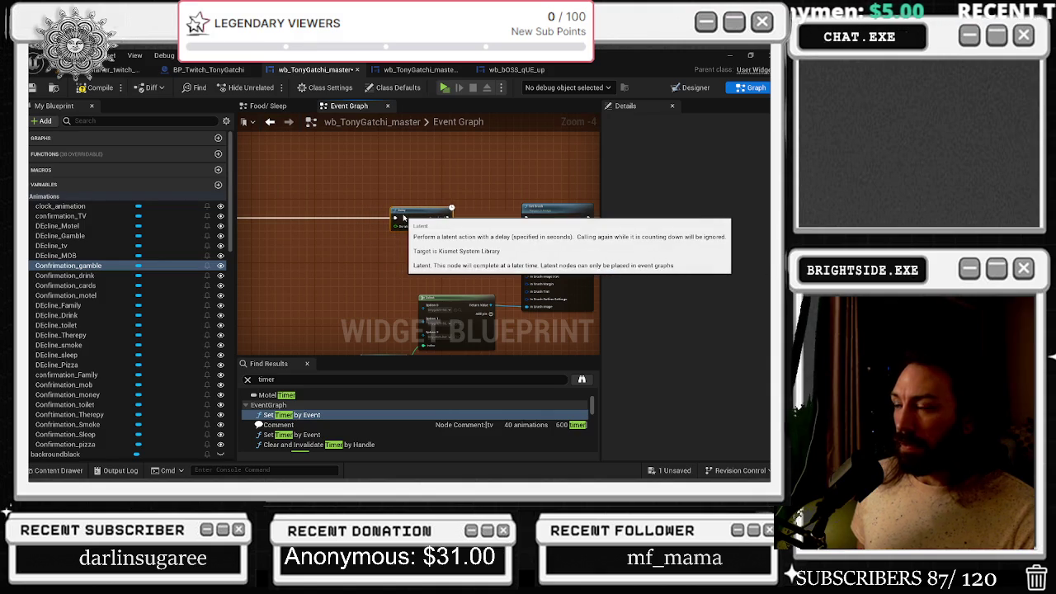
{"action": "scroll", "coordinate": [455, 196], "scroll_direction": "down", "scroll_amount": 1}
{"action": "left_click_drag", "start_coordinate": [456, 195], "coordinate": [344, 196]}
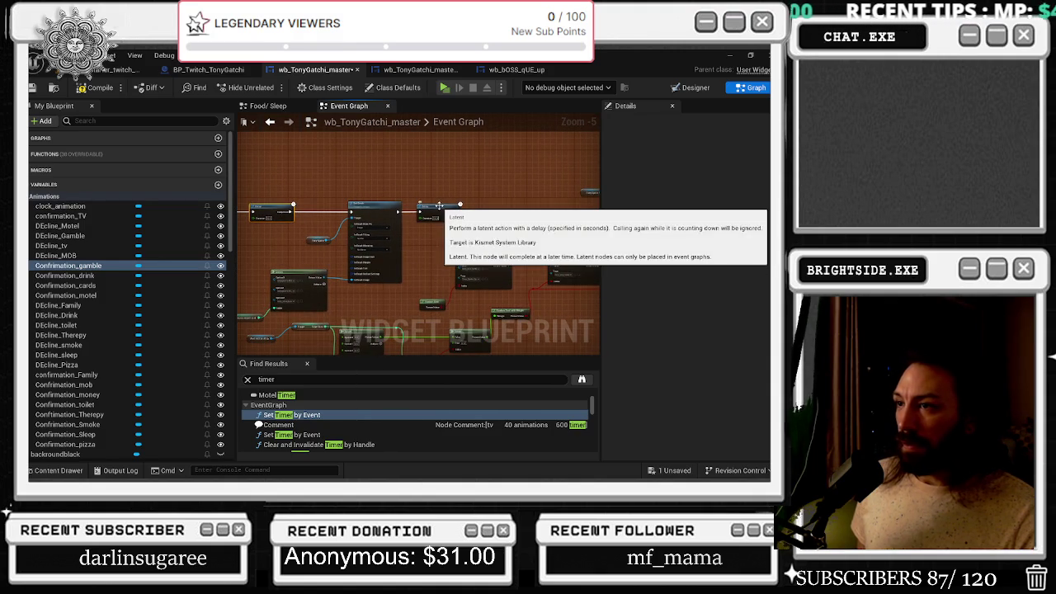
{"action": "left_click_drag", "start_coordinate": [486, 210], "coordinate": [570, 210]}
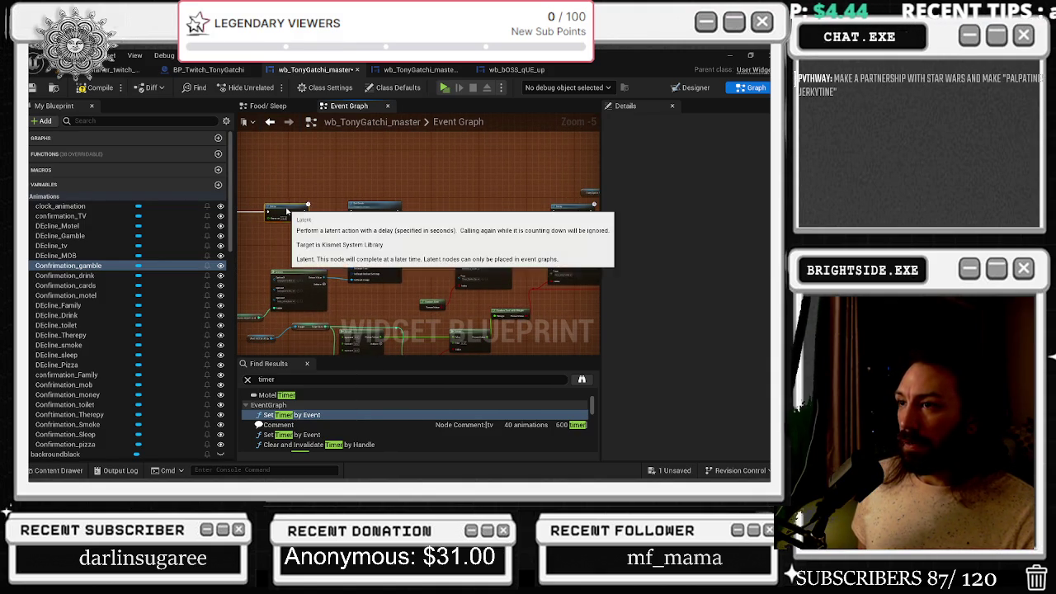
- Select the small variable node near Delay, then the Tony Sprite getter
{"action": "left_click", "coordinate": [370, 182]}
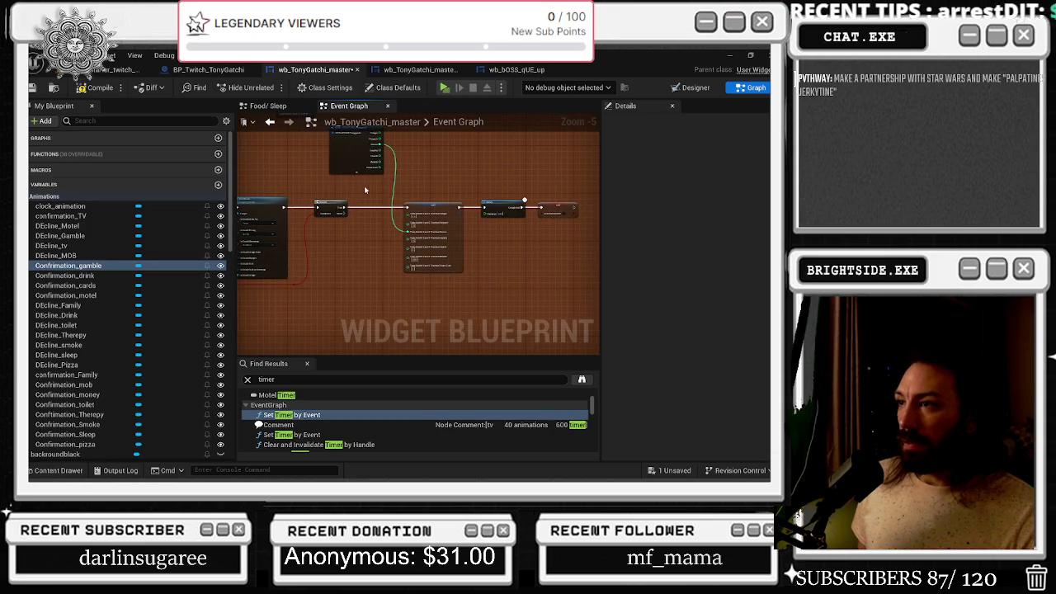
{"action": "scroll", "coordinate": [364, 186], "scroll_direction": "up", "scroll_amount": 1}
{"action": "mouse_move", "coordinate": [360, 197]}
{"action": "left_mouse_down"}
{"action": "mouse_move", "coordinate": [504, 218]}
{"action": "mouse_move", "coordinate": [475, 229]}
{"action": "left_mouse_up"}
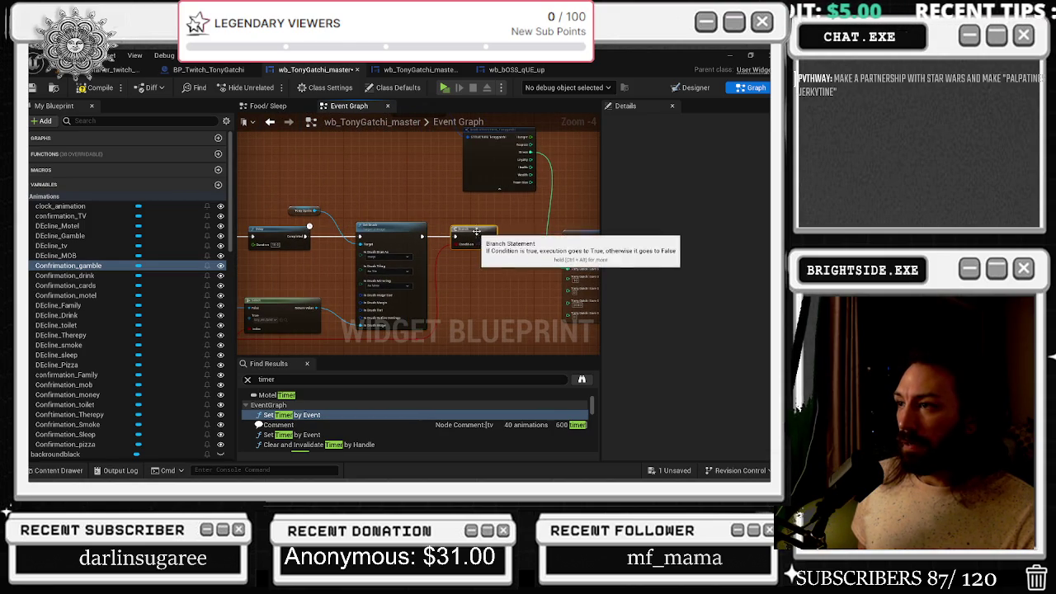
{"action": "left_click", "coordinate": [294, 212]}
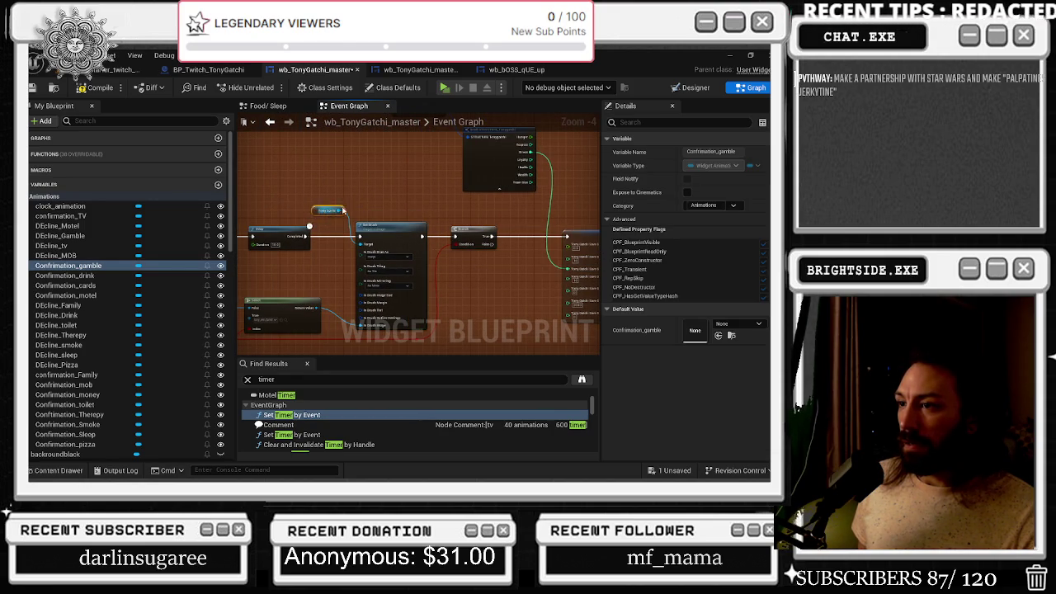
{"action": "left_click_drag", "start_coordinate": [294, 212], "coordinate": [317, 212]}
{"action": "mouse_move", "coordinate": [409, 203]}
{"action": "left_mouse_down"}
{"action": "mouse_move", "coordinate": [429, 174]}
{"action": "mouse_move", "coordinate": [255, 240]}
{"action": "mouse_move", "coordinate": [346, 236]}
{"action": "left_mouse_up"}
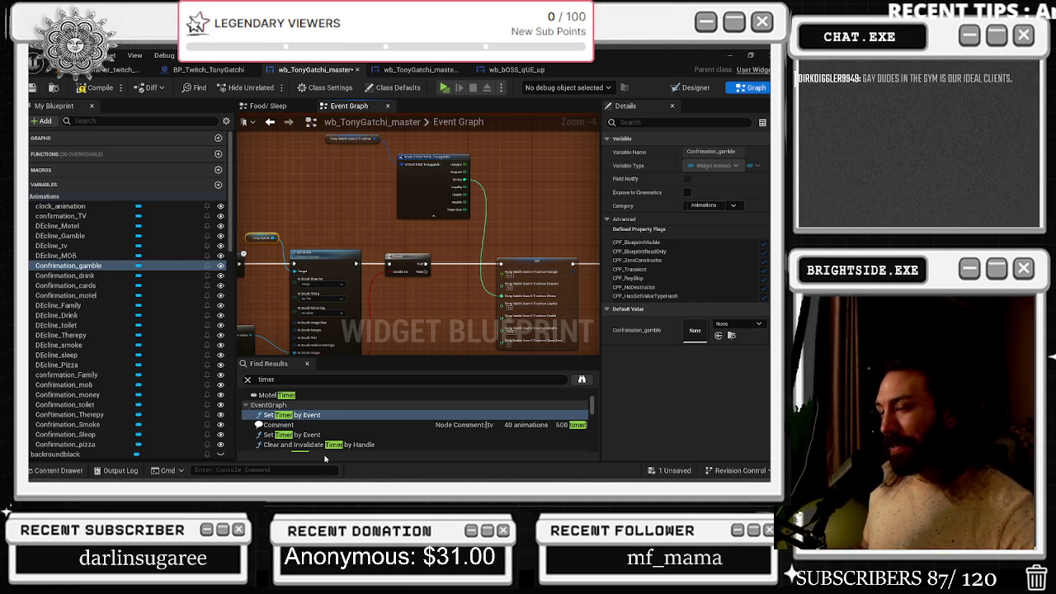
- Shift the Branch node about 35 px right, then select the Set Brush node
{"action": "left_click_drag", "start_coordinate": [389, 265], "coordinate": [314, 260]}
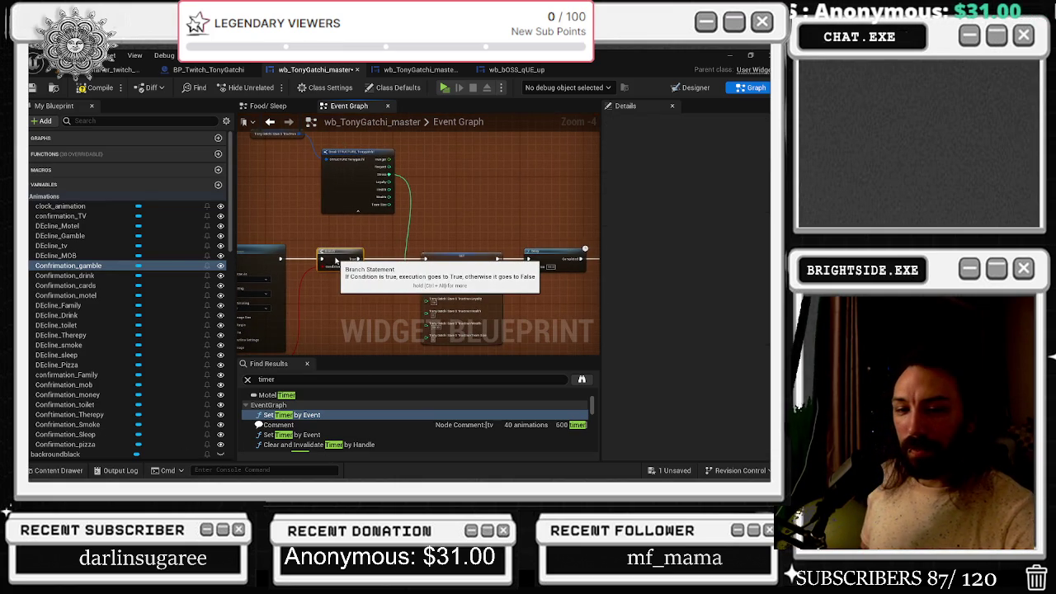
{"action": "key", "text": "super"}
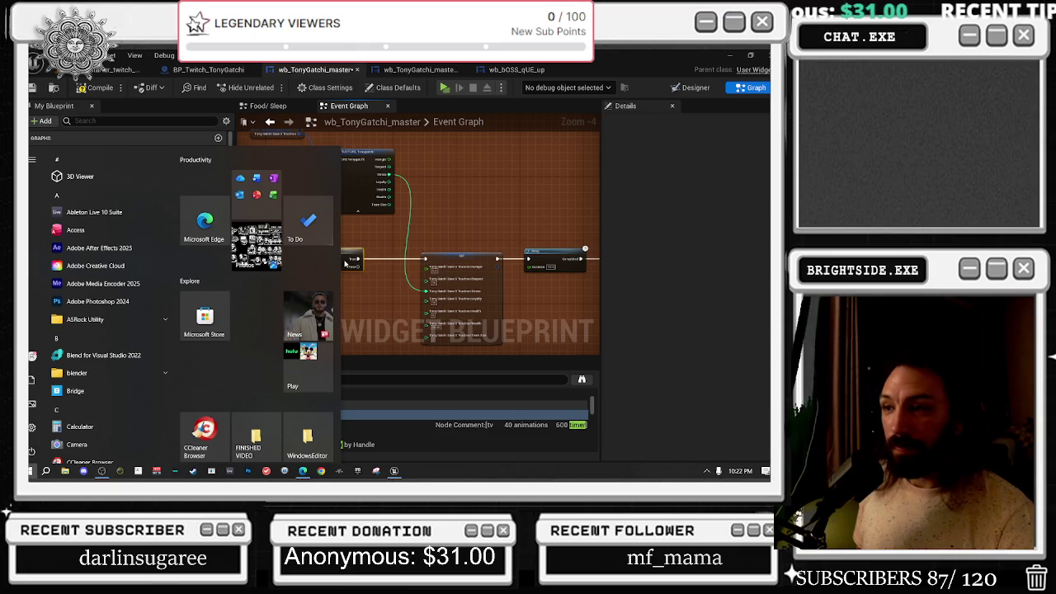
{"action": "key", "text": "super"}
{"action": "left_click_drag", "start_coordinate": [354, 249], "coordinate": [495, 222]}
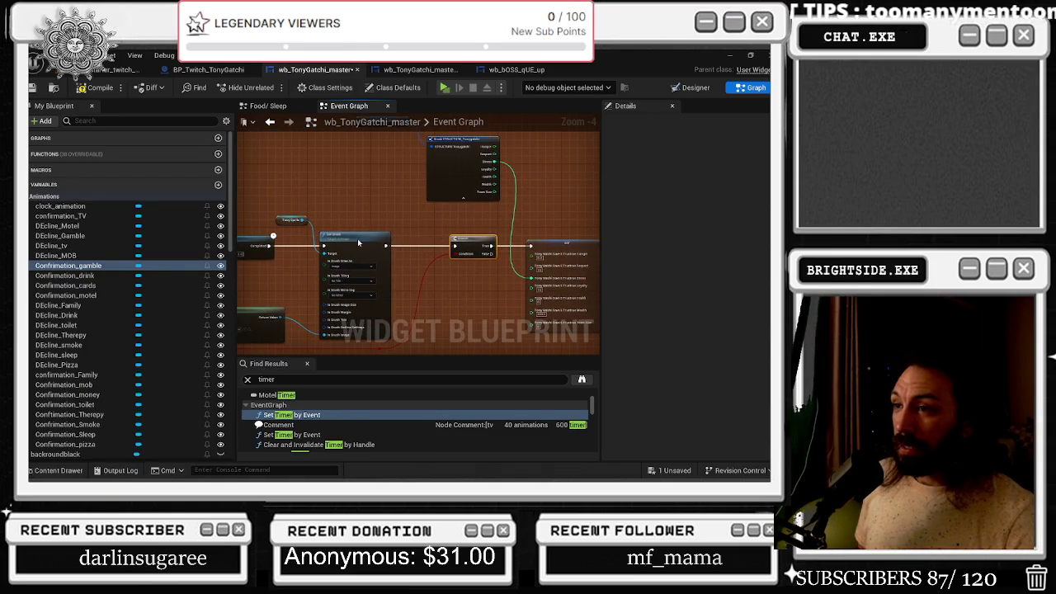
{"action": "left_click", "coordinate": [414, 221]}
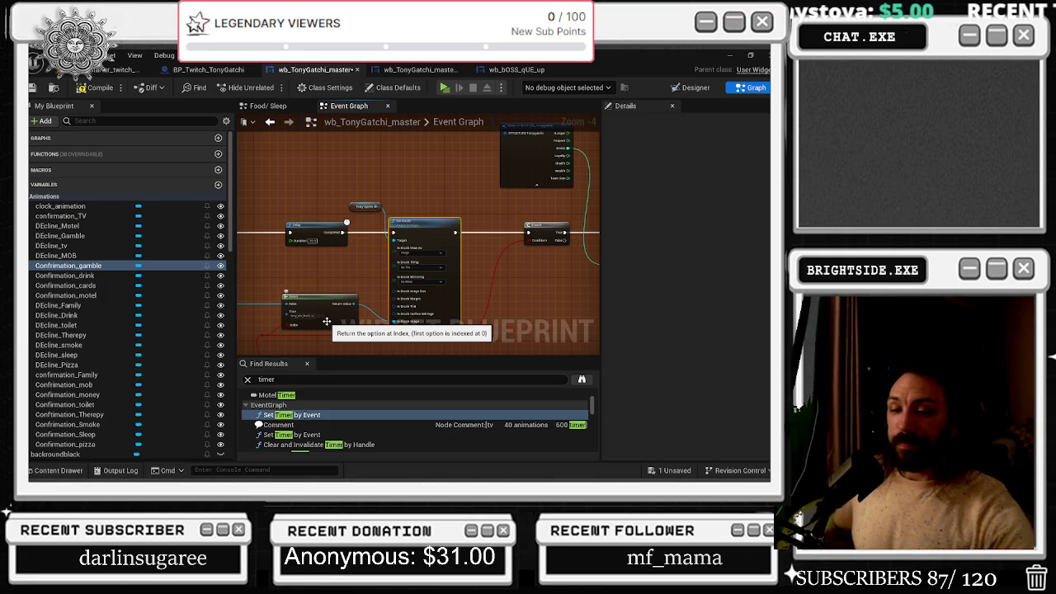
{"action": "mouse_move", "coordinate": [340, 156]}
{"action": "left_mouse_down"}
{"action": "mouse_move", "coordinate": [396, 198]}
{"action": "mouse_move", "coordinate": [404, 218]}
{"action": "left_mouse_up"}
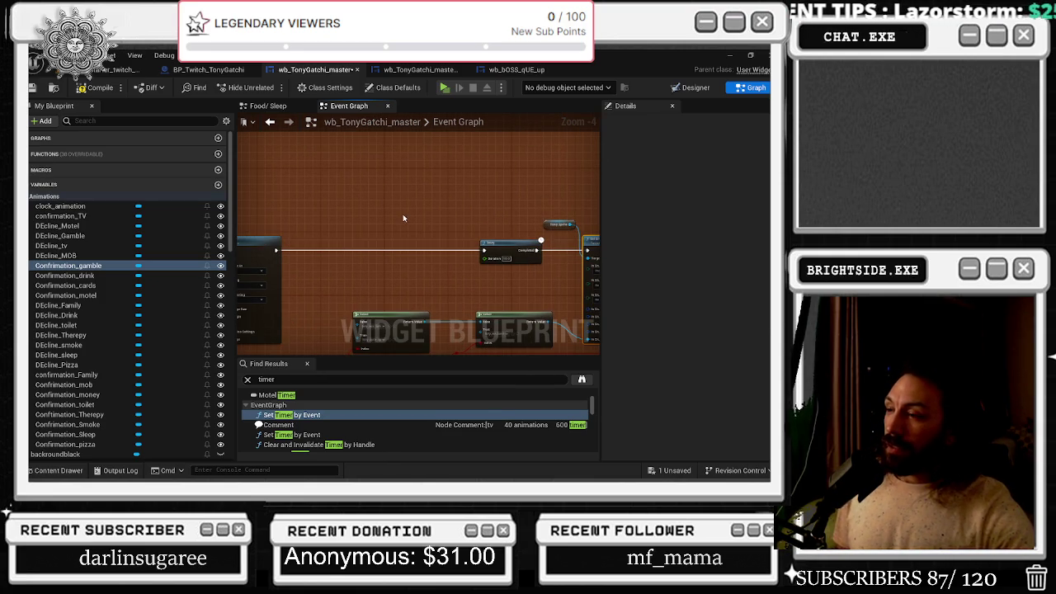
{"action": "scroll", "coordinate": [398, 222], "scroll_direction": "down", "scroll_amount": 3}
{"action": "scroll", "coordinate": [331, 204], "scroll_direction": "up", "scroll_amount": 2}
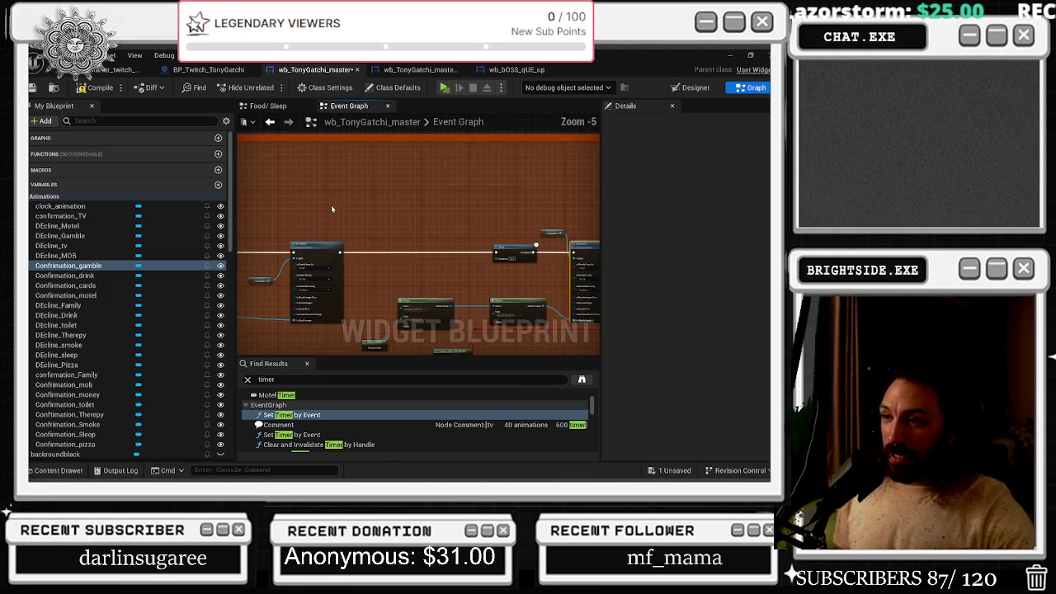
{"action": "scroll", "coordinate": [309, 219], "scroll_direction": "up", "scroll_amount": 2}
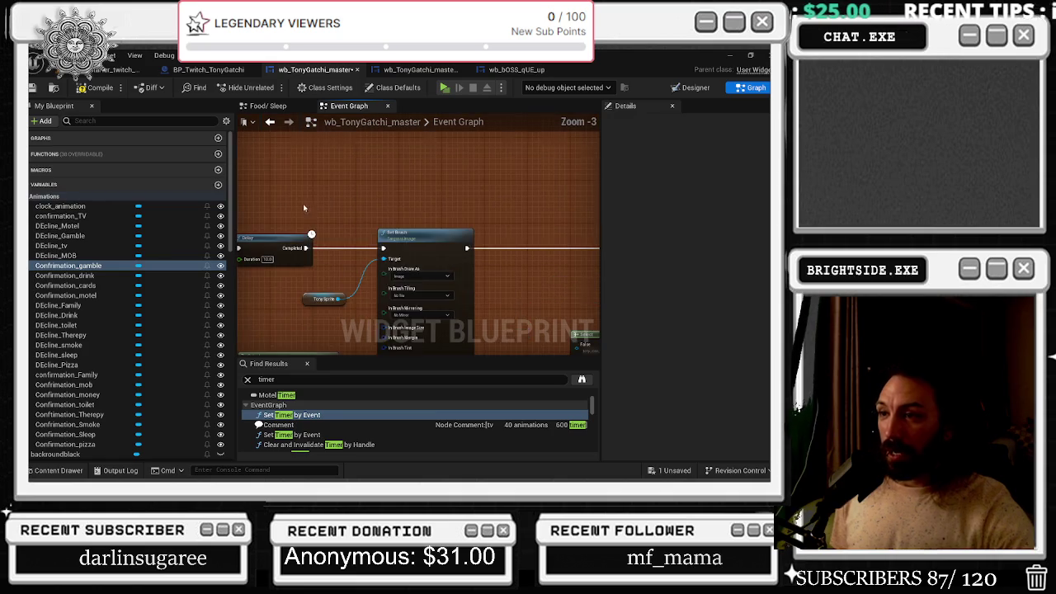
{"action": "scroll", "coordinate": [309, 219], "scroll_direction": "down", "scroll_amount": 6}
{"action": "left_click_drag", "start_coordinate": [291, 200], "coordinate": [347, 198]}
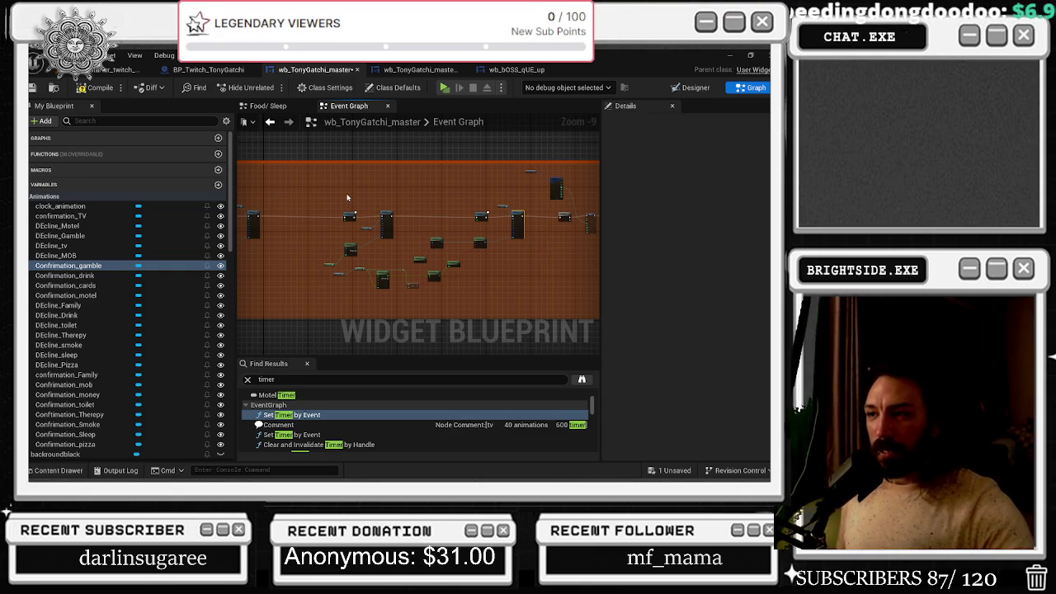
- Bring the yellow comment block into view and jump to the found timer node
{"action": "scroll", "coordinate": [323, 163], "scroll_direction": "down", "scroll_amount": 3}
{"action": "mouse_move", "coordinate": [503, 289]}
{"action": "left_mouse_down"}
{"action": "mouse_move", "coordinate": [471, 351]}
{"action": "mouse_move", "coordinate": [407, 371]}
{"action": "left_mouse_up"}
{"action": "scroll", "coordinate": [247, 219], "scroll_direction": "up", "scroll_amount": 7}
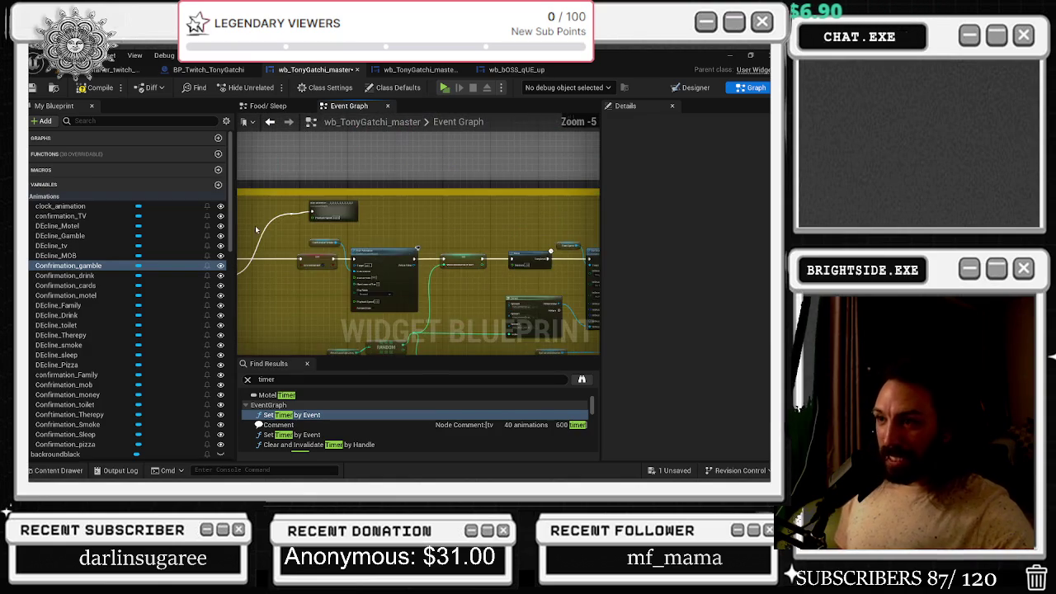
{"action": "left_click_drag", "start_coordinate": [437, 232], "coordinate": [464, 346]}
{"action": "scroll", "coordinate": [338, 218], "scroll_direction": "down", "scroll_amount": 7}
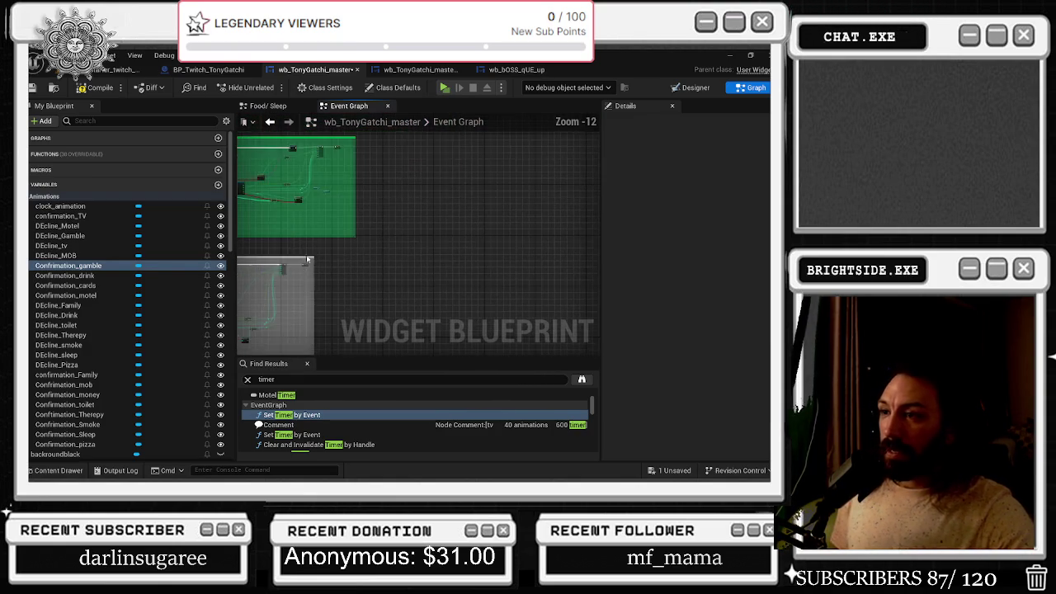
{"action": "scroll", "coordinate": [330, 217], "scroll_direction": "up", "scroll_amount": 4}
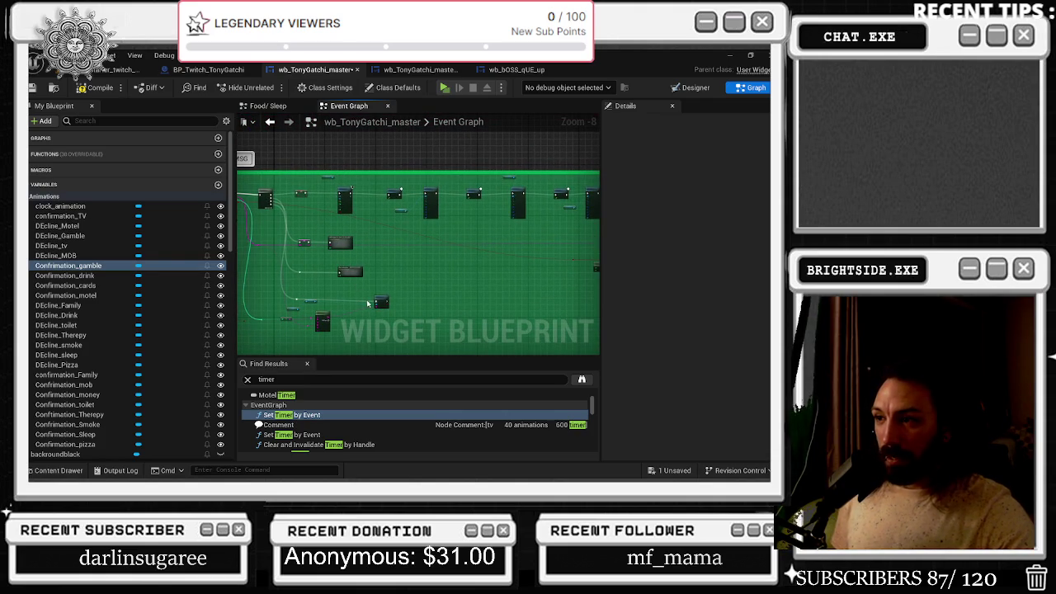
{"action": "scroll", "coordinate": [368, 304], "scroll_direction": "up", "scroll_amount": 4}
{"action": "scroll", "coordinate": [379, 276], "scroll_direction": "down", "scroll_amount": 2}
{"action": "left_click_drag", "start_coordinate": [283, 268], "coordinate": [442, 307]}
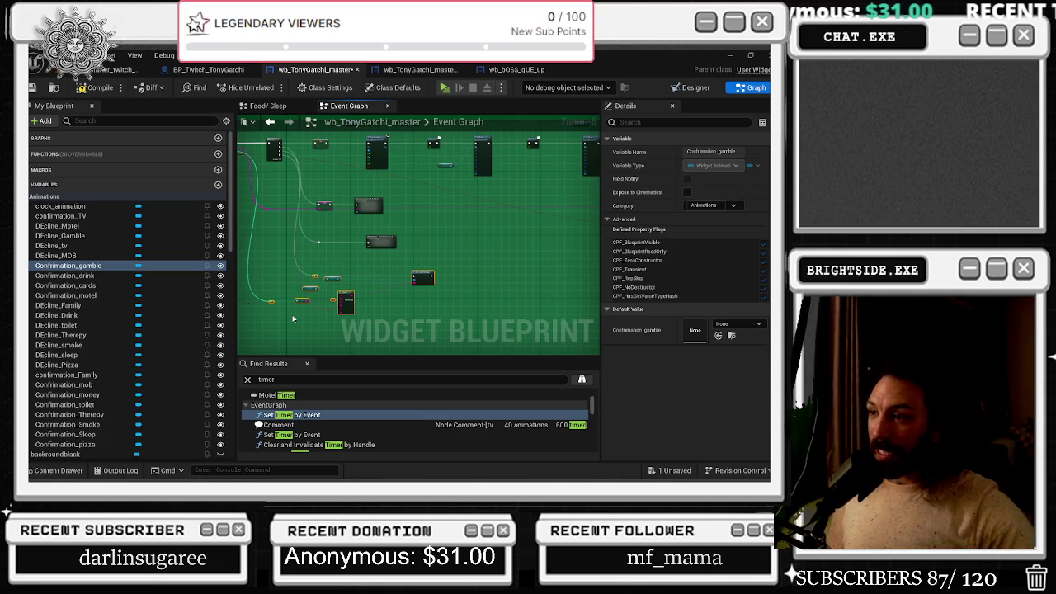
{"action": "scroll", "coordinate": [312, 299], "scroll_direction": "down", "scroll_amount": 6}
{"action": "double_click", "coordinate": [291, 414]}
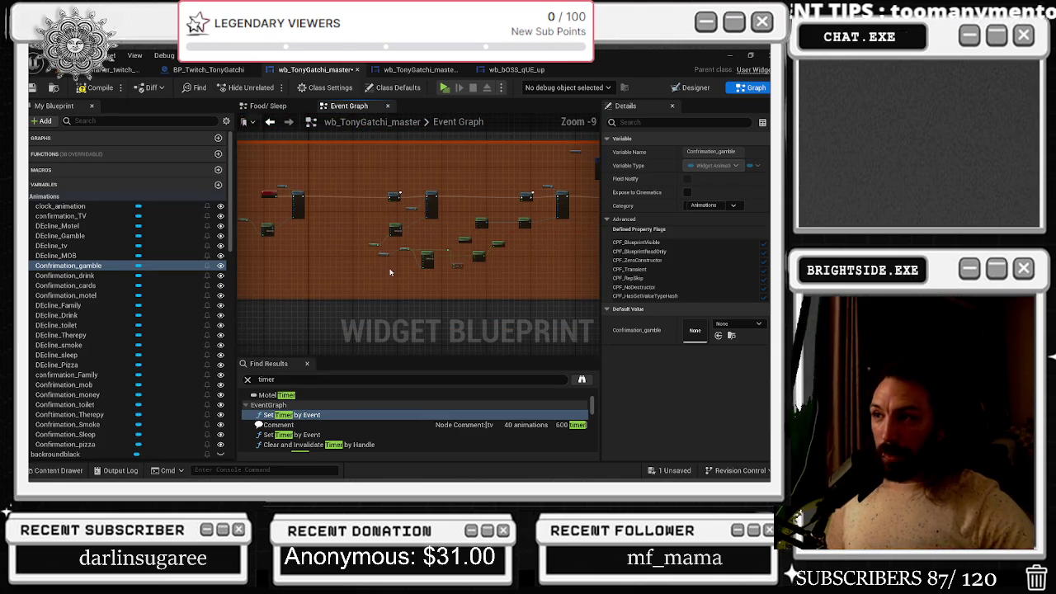
- Deselect everything and frame the yellow and orange comment sections together
{"action": "left_click", "coordinate": [379, 301]}
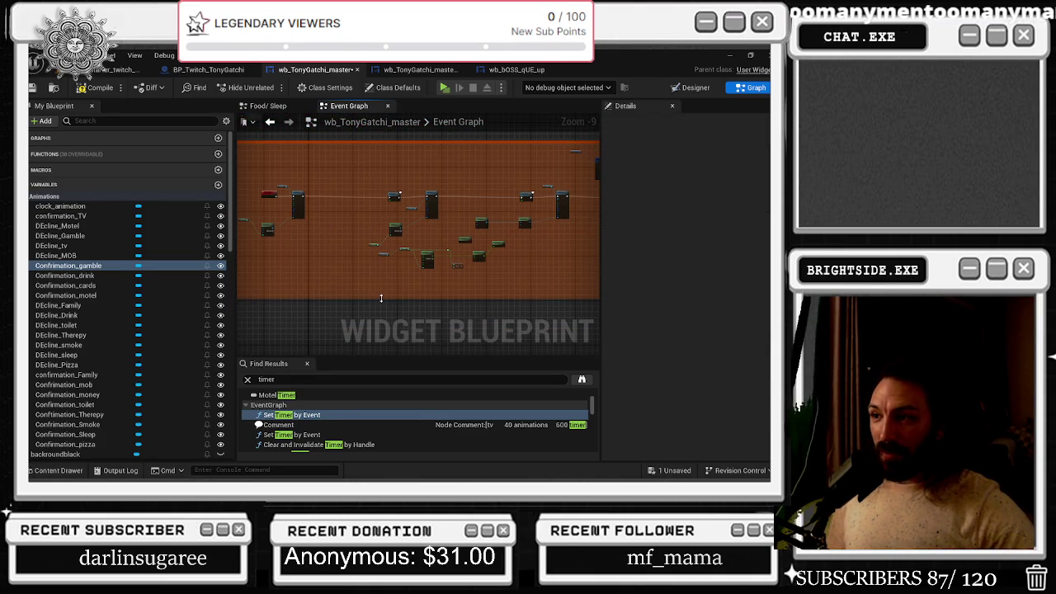
{"action": "scroll", "coordinate": [426, 293], "scroll_direction": "down", "scroll_amount": 3}
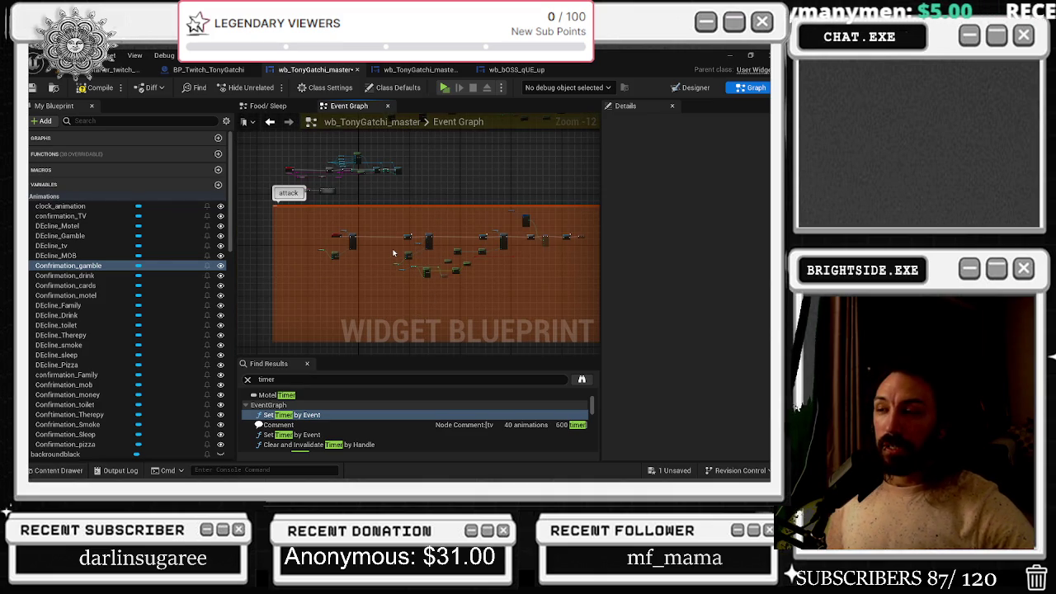
{"action": "mouse_move", "coordinate": [400, 269]}
{"action": "left_mouse_down"}
{"action": "mouse_move", "coordinate": [404, 124]}
{"action": "mouse_move", "coordinate": [435, 301]}
{"action": "mouse_move", "coordinate": [416, 335]}
{"action": "left_mouse_up"}
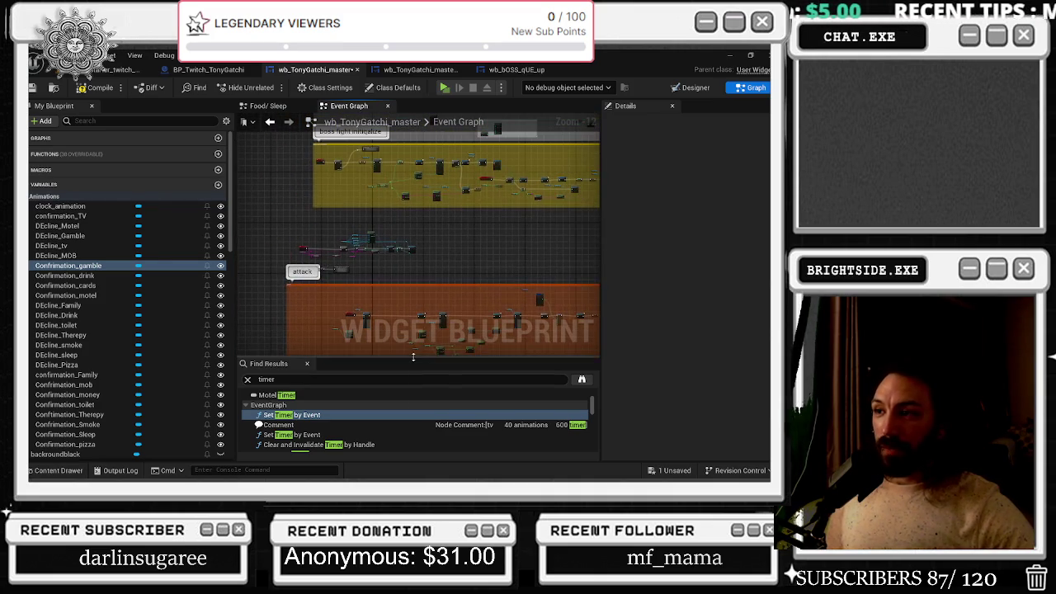
{"action": "left_click_drag", "start_coordinate": [442, 266], "coordinate": [389, 236]}
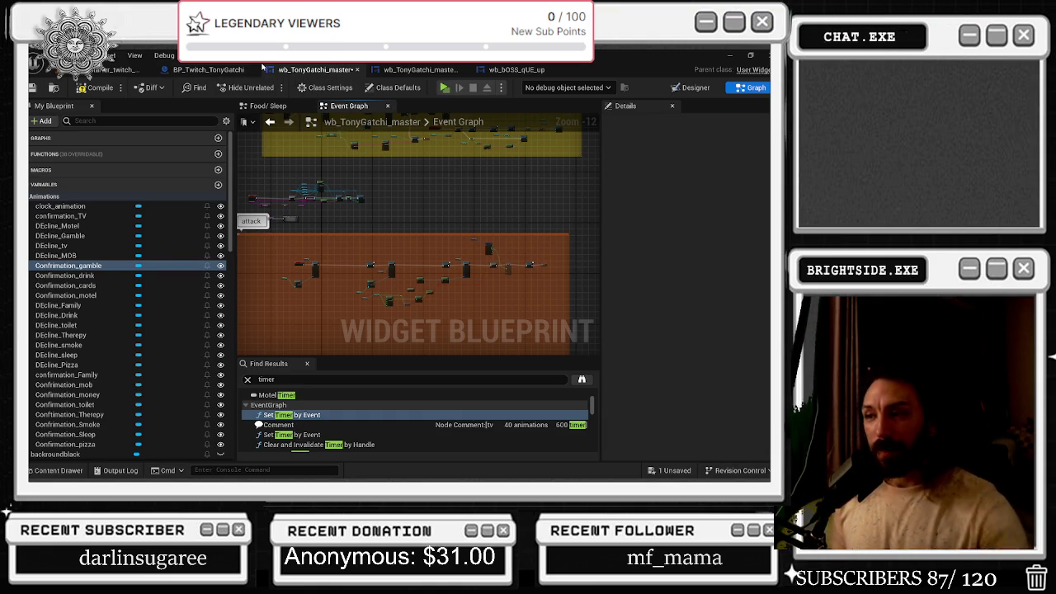
- Shift the orange attack comment right, zoom in, and select the Tony Sprite node
{"action": "left_click_drag", "start_coordinate": [366, 233], "coordinate": [459, 240]}
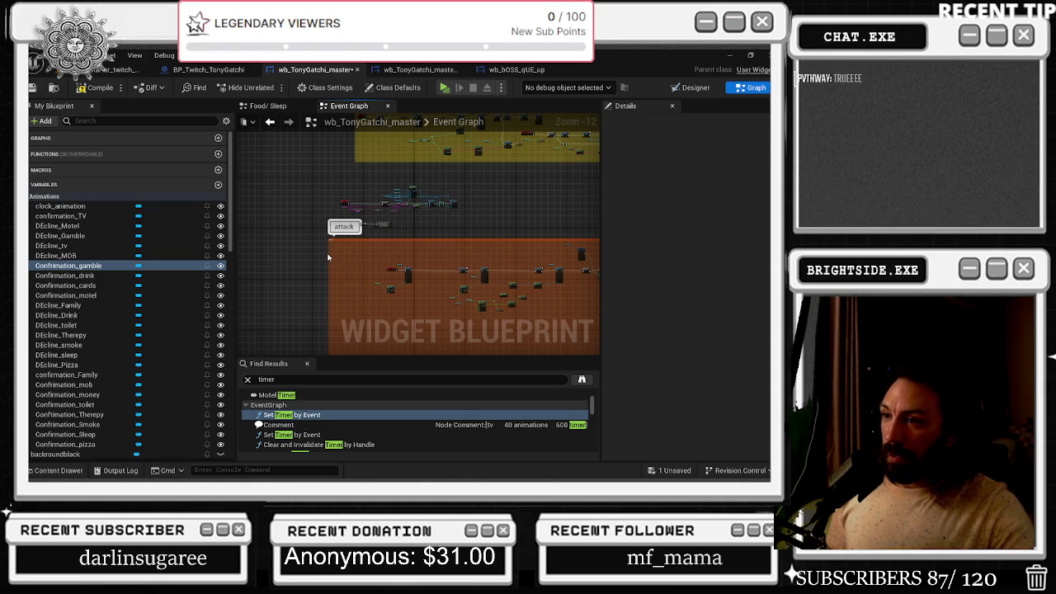
{"action": "left_click_drag", "start_coordinate": [328, 258], "coordinate": [363, 264]}
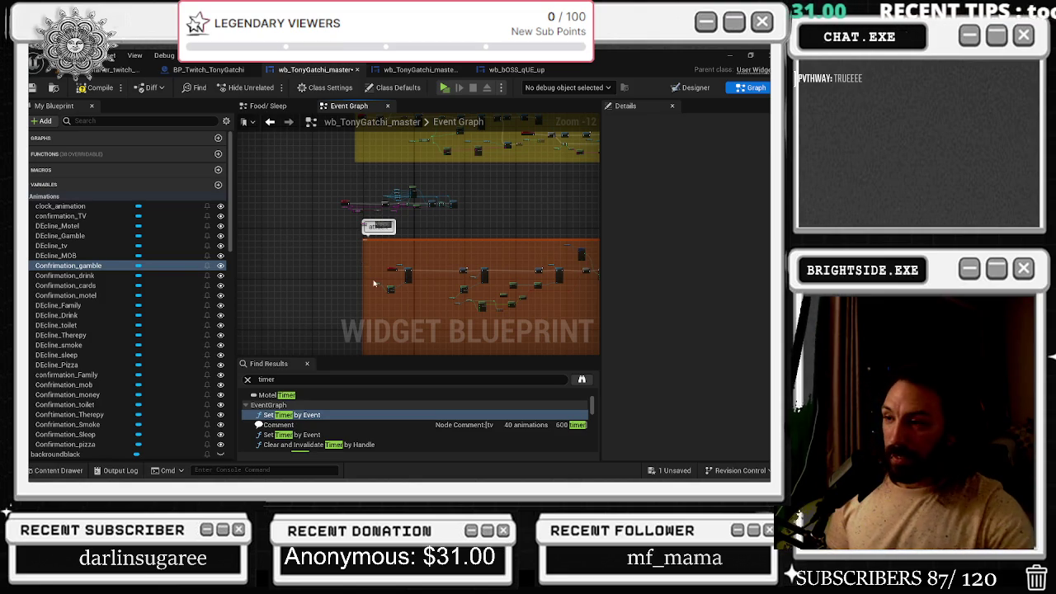
{"action": "scroll", "coordinate": [397, 264], "scroll_direction": "up", "scroll_amount": 6}
{"action": "scroll", "coordinate": [397, 262], "scroll_direction": "up", "scroll_amount": 3}
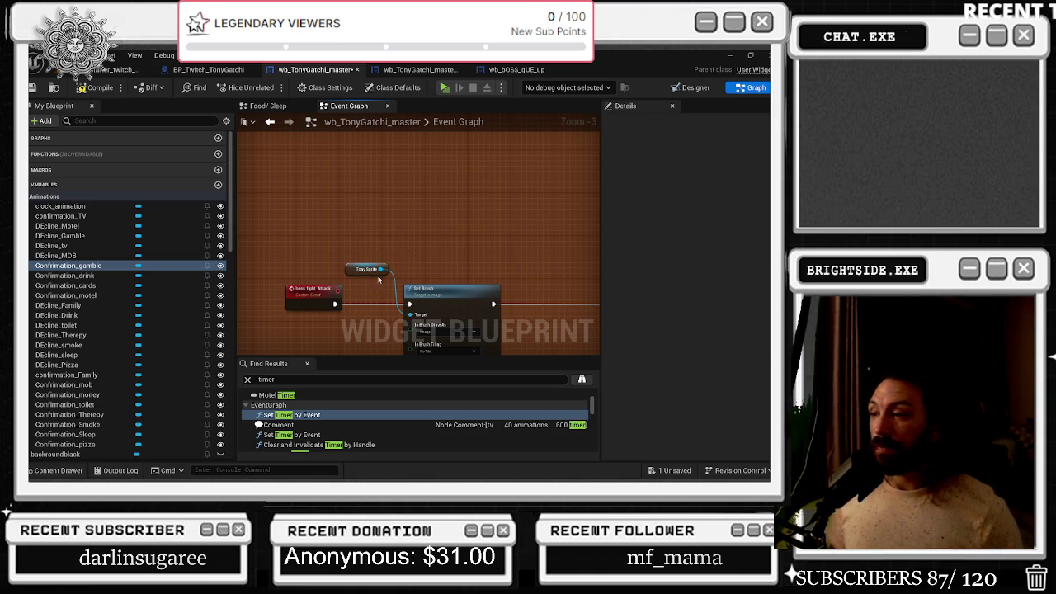
{"action": "left_click", "coordinate": [363, 270]}
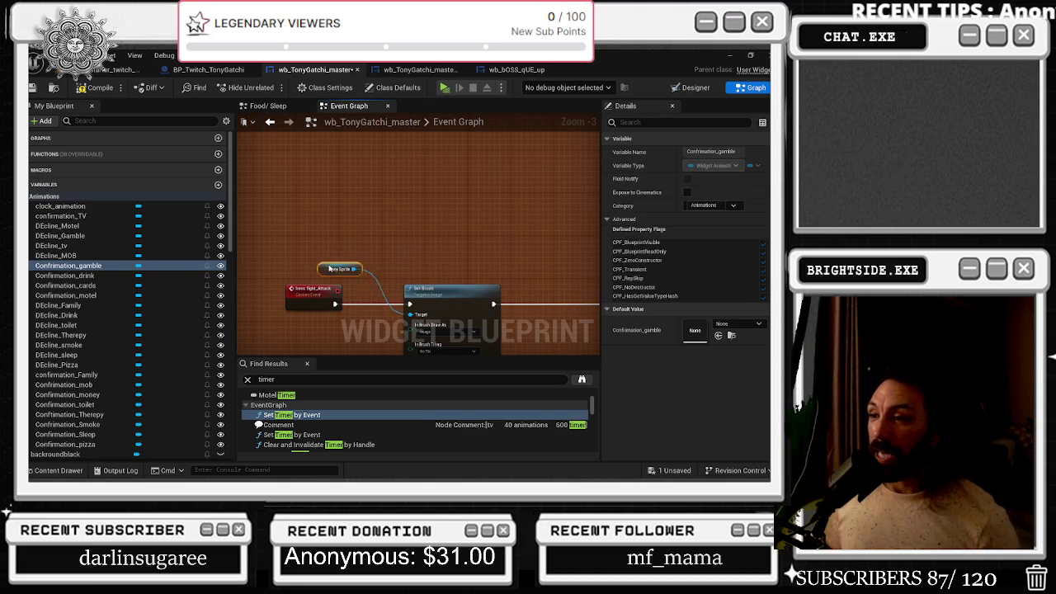
- Nudge the boss fight_Attack event about 20 px right and zoom out to -6
{"action": "left_click_drag", "start_coordinate": [302, 293], "coordinate": [318, 292]}
{"action": "scroll", "coordinate": [411, 272], "scroll_direction": "down", "scroll_amount": 3}
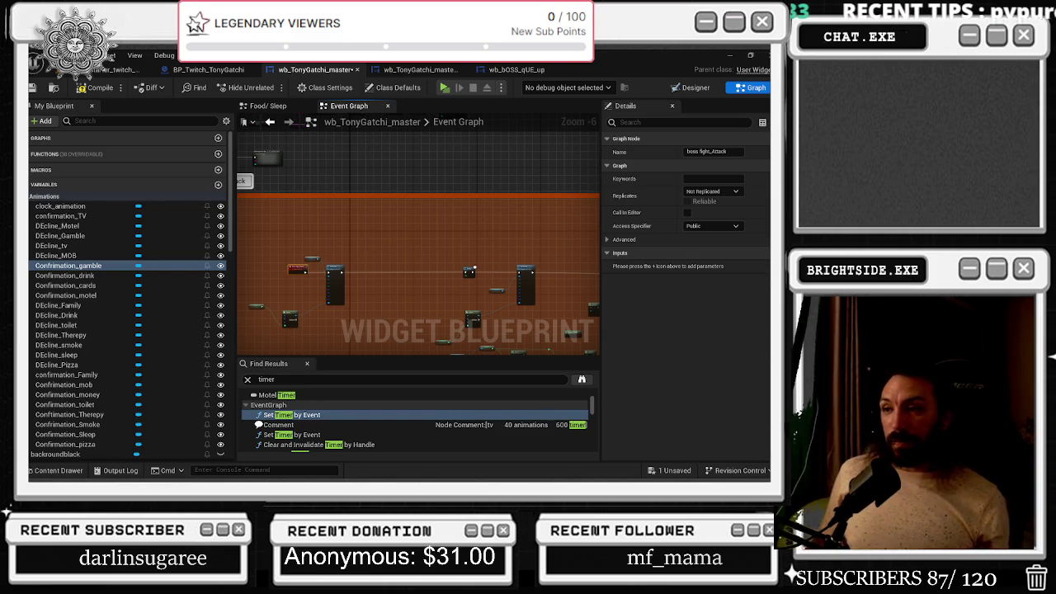
{"action": "scroll", "coordinate": [349, 216], "scroll_direction": "down", "scroll_amount": 3}
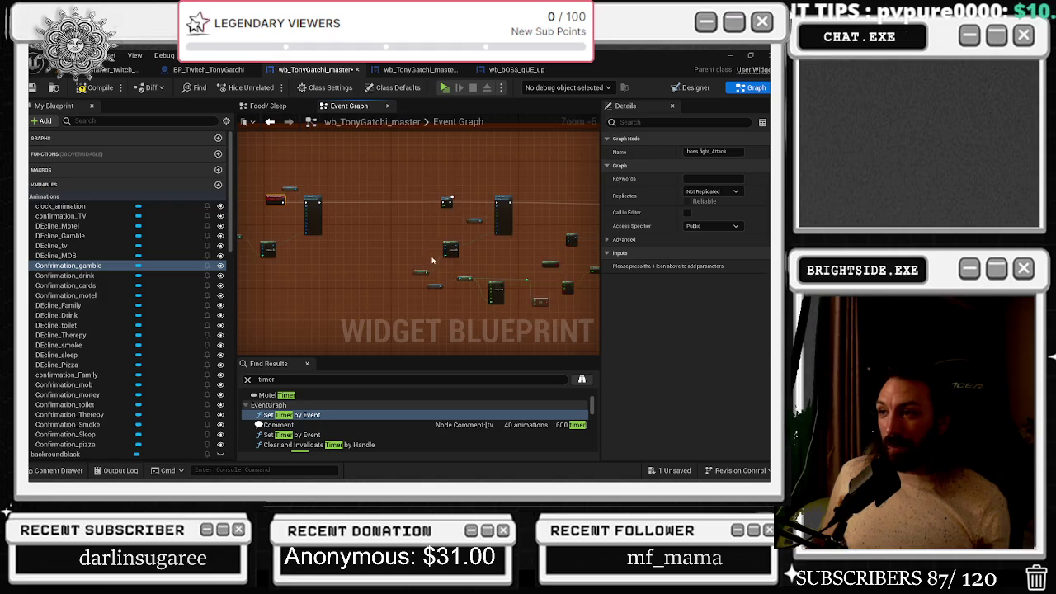
- Box-select the nodes around the Select node and move the view toward the Branch
{"action": "scroll", "coordinate": [428, 261], "scroll_direction": "up", "scroll_amount": 4}
{"action": "mouse_move", "coordinate": [405, 224]}
{"action": "left_mouse_down"}
{"action": "mouse_move", "coordinate": [565, 310]}
{"action": "mouse_move", "coordinate": [573, 234]}
{"action": "left_mouse_up"}
{"action": "scroll", "coordinate": [573, 233], "scroll_direction": "down", "scroll_amount": 1}
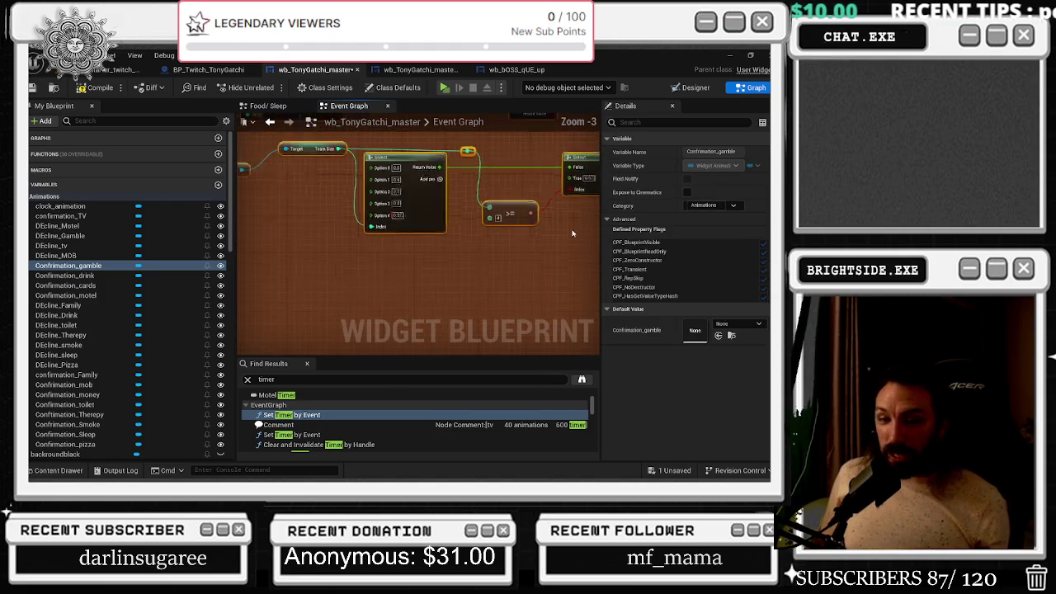
{"action": "scroll", "coordinate": [528, 264], "scroll_direction": "down", "scroll_amount": 3}
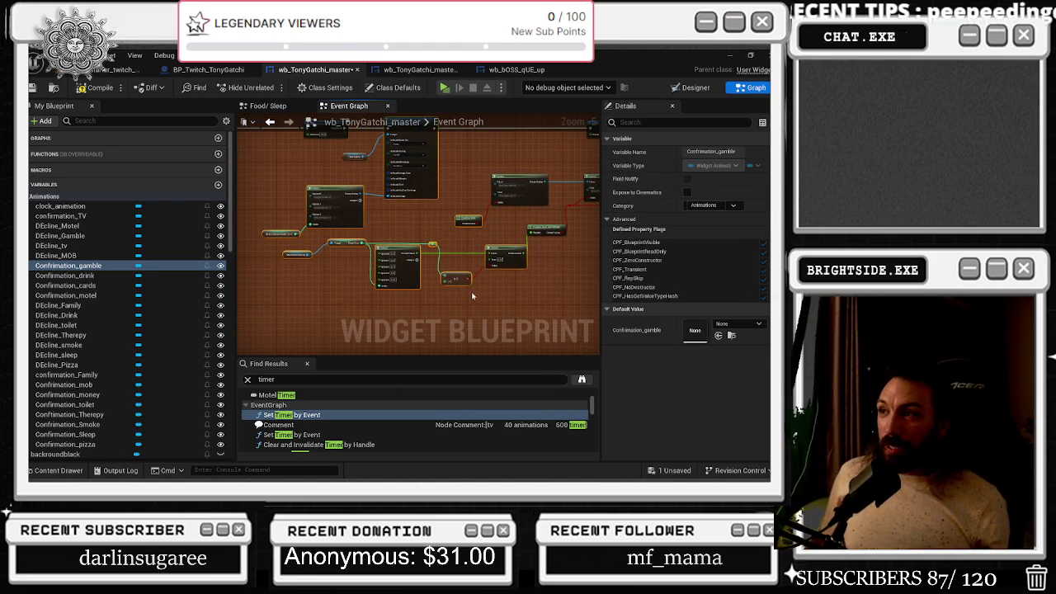
{"action": "scroll", "coordinate": [475, 296], "scroll_direction": "up", "scroll_amount": 1}
{"action": "left_click_drag", "start_coordinate": [475, 296], "coordinate": [381, 338]}
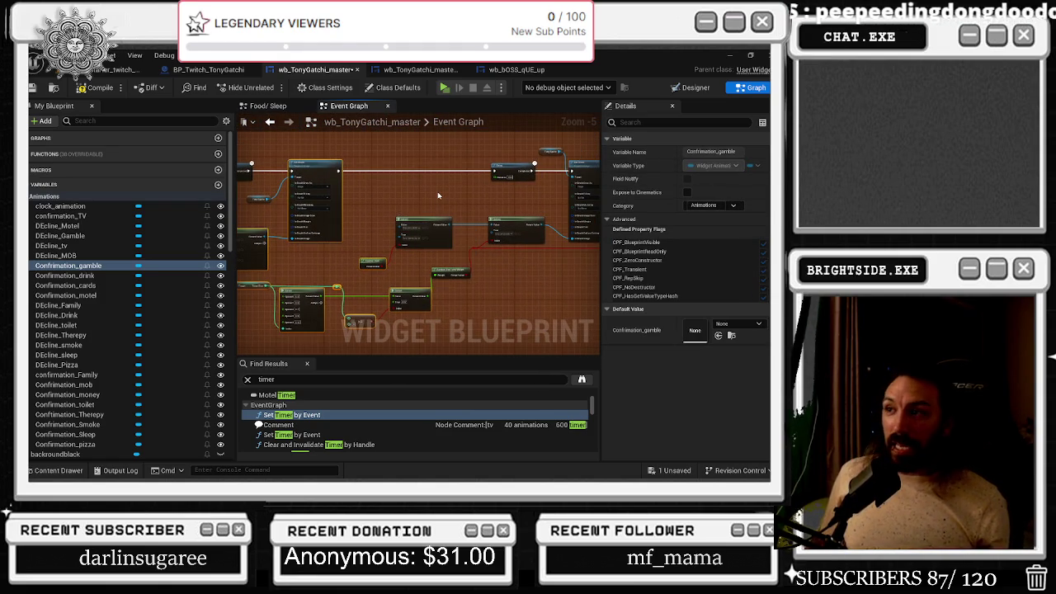
{"action": "mouse_move", "coordinate": [430, 197]}
{"action": "left_mouse_down"}
{"action": "mouse_move", "coordinate": [323, 196]}
{"action": "mouse_move", "coordinate": [304, 266]}
{"action": "left_mouse_up"}
{"action": "scroll", "coordinate": [434, 239], "scroll_direction": "up", "scroll_amount": 2}
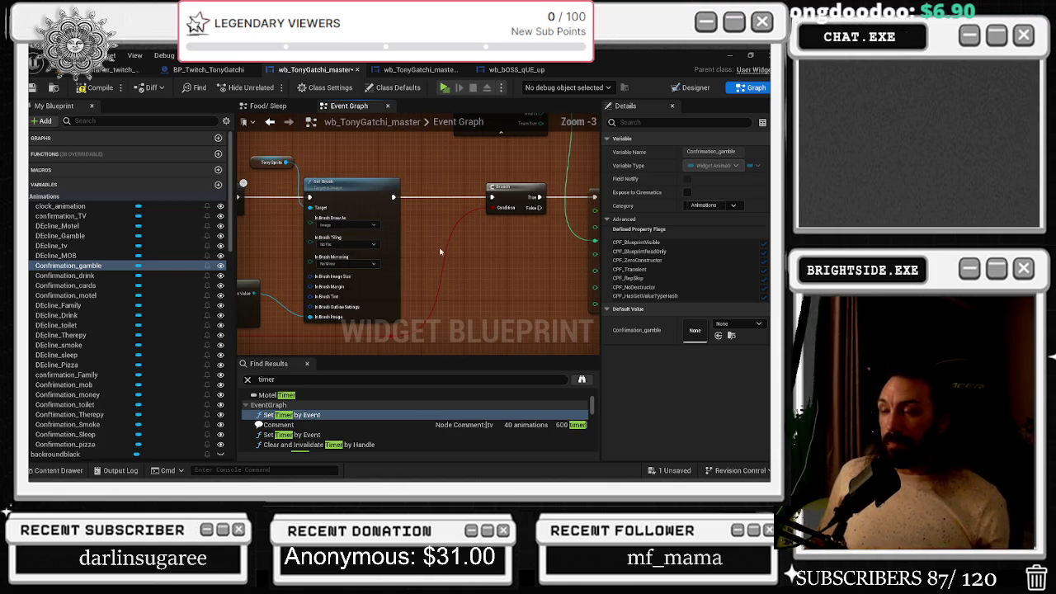
- Add a reroute on the Condition wire, move it left, and shift the lower group down-left
{"action": "double_click", "coordinate": [470, 215]}
{"action": "left_click_drag", "start_coordinate": [466, 208], "coordinate": [432, 210]}
{"action": "scroll", "coordinate": [471, 227], "scroll_direction": "down", "scroll_amount": 4}
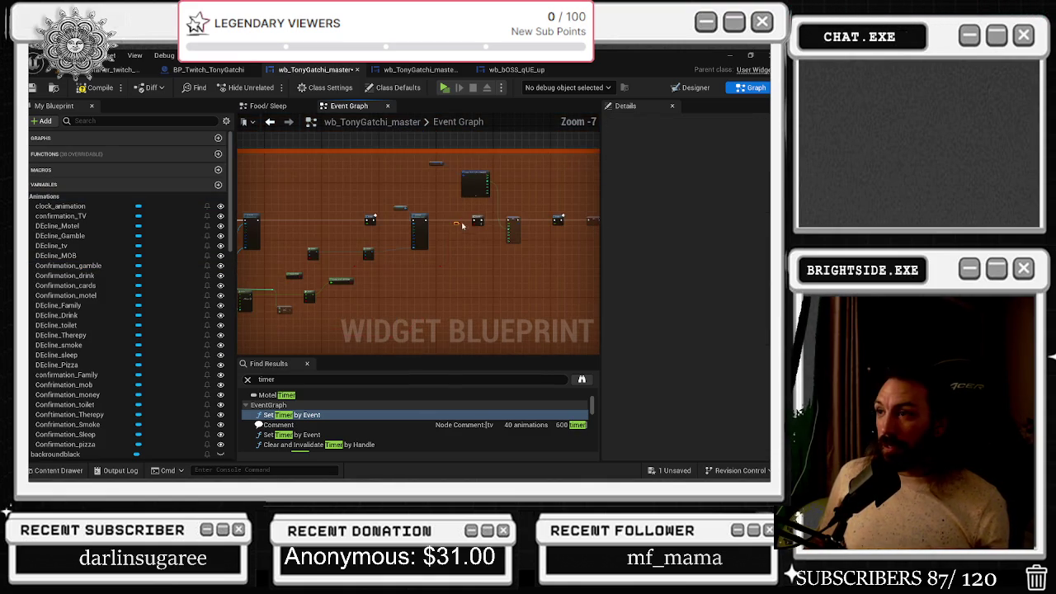
{"action": "mouse_move", "coordinate": [523, 215]}
{"action": "left_mouse_down"}
{"action": "mouse_move", "coordinate": [536, 251]}
{"action": "mouse_move", "coordinate": [495, 216]}
{"action": "left_mouse_up"}
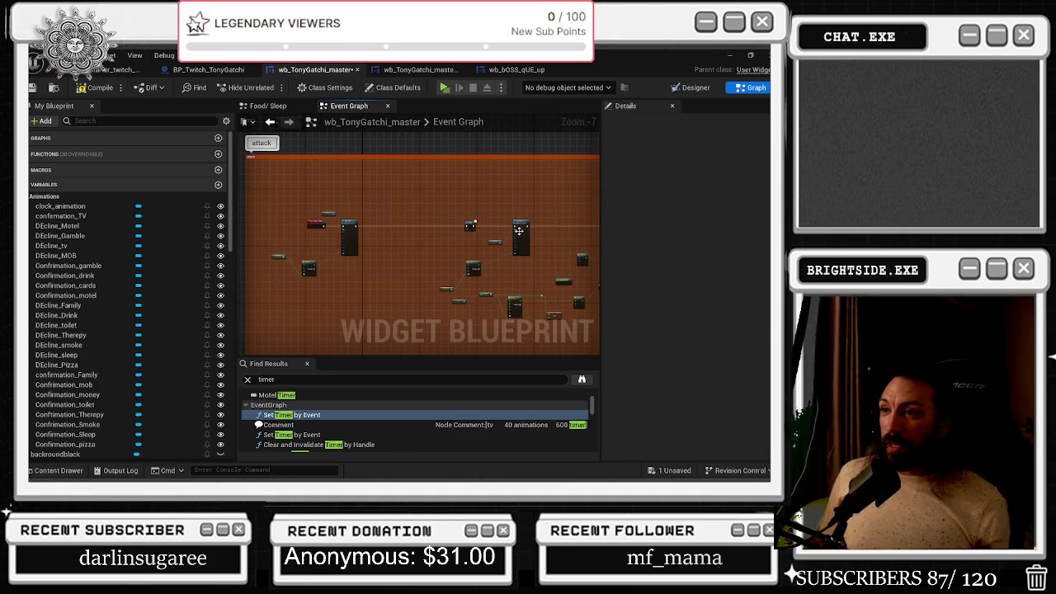
{"action": "left_click", "coordinate": [376, 291]}
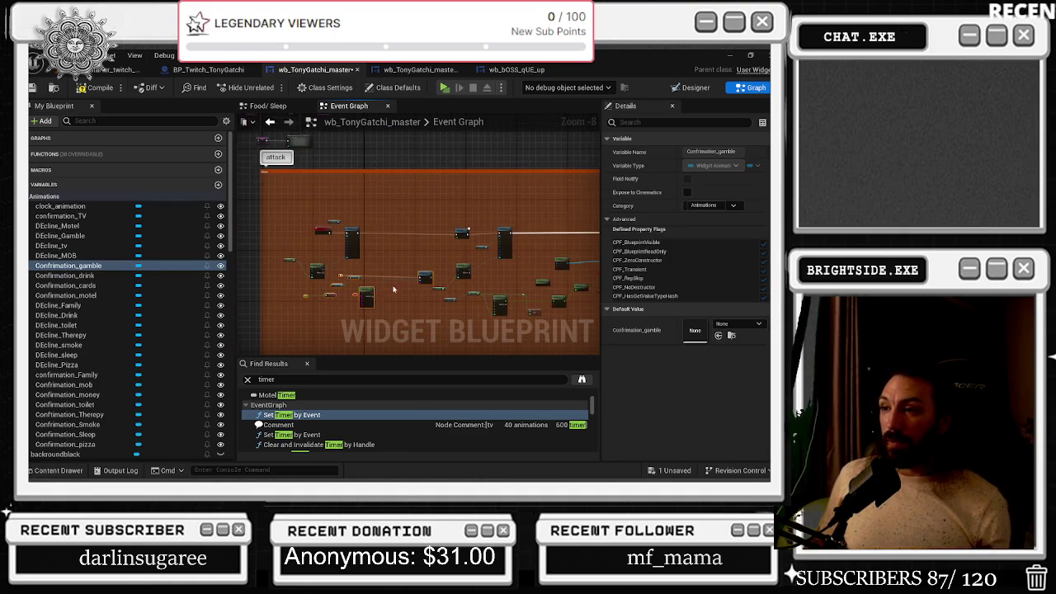
{"action": "scroll", "coordinate": [396, 288], "scroll_direction": "up", "scroll_amount": 2}
{"action": "mouse_move", "coordinate": [450, 273]}
{"action": "left_mouse_down"}
{"action": "mouse_move", "coordinate": [413, 301]}
{"action": "mouse_move", "coordinate": [418, 185]}
{"action": "mouse_move", "coordinate": [418, 201]}
{"action": "left_mouse_up"}
- Reconnect the execution wire into the Send Twitch Message node
{"action": "scroll", "coordinate": [417, 201], "scroll_direction": "up", "scroll_amount": 3}
{"action": "left_click", "coordinate": [346, 189]}
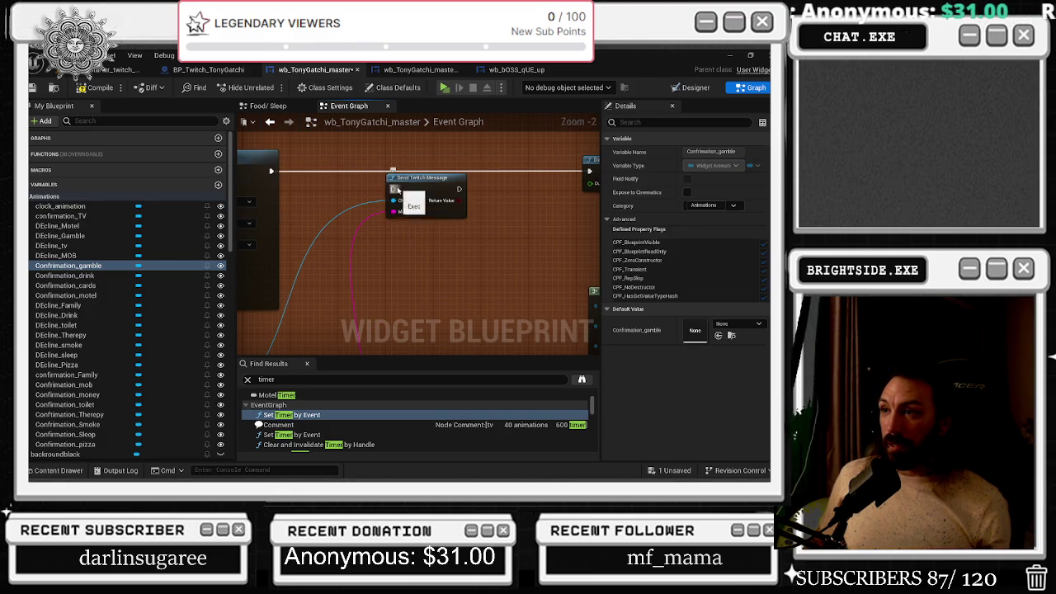
{"action": "mouse_move", "coordinate": [269, 170]}
{"action": "left_mouse_down"}
{"action": "mouse_move", "coordinate": [482, 196]}
{"action": "mouse_move", "coordinate": [460, 177]}
{"action": "mouse_move", "coordinate": [343, 188]}
{"action": "mouse_move", "coordinate": [272, 172]}
{"action": "left_mouse_up"}
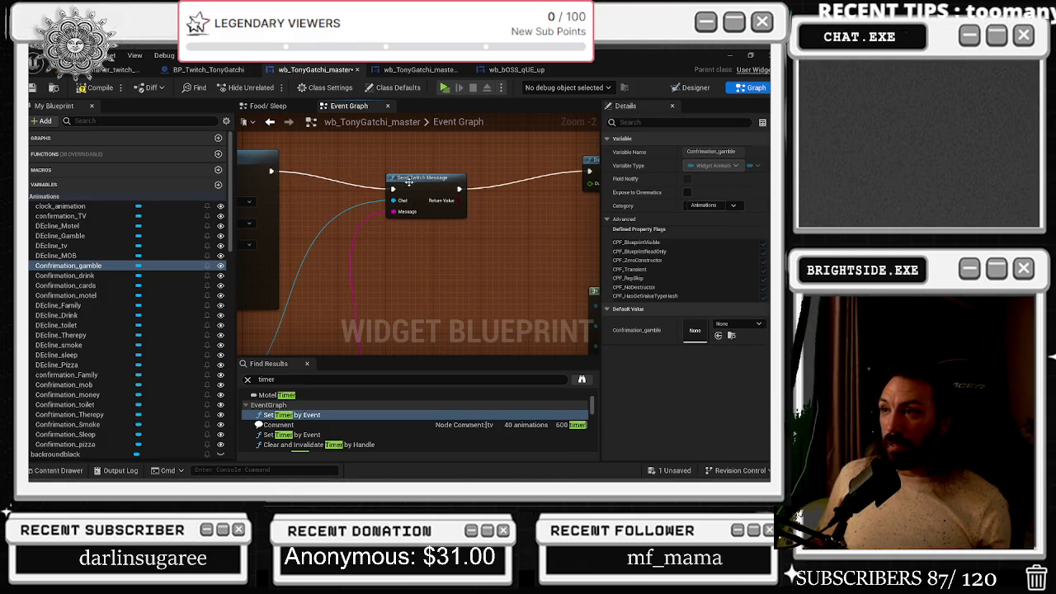
{"action": "left_click_drag", "start_coordinate": [413, 188], "coordinate": [430, 169]}
- Move the Twitch Chat node beside the reference and raise the Append and reference nodes
{"action": "scroll", "coordinate": [429, 169], "scroll_direction": "down", "scroll_amount": 2}
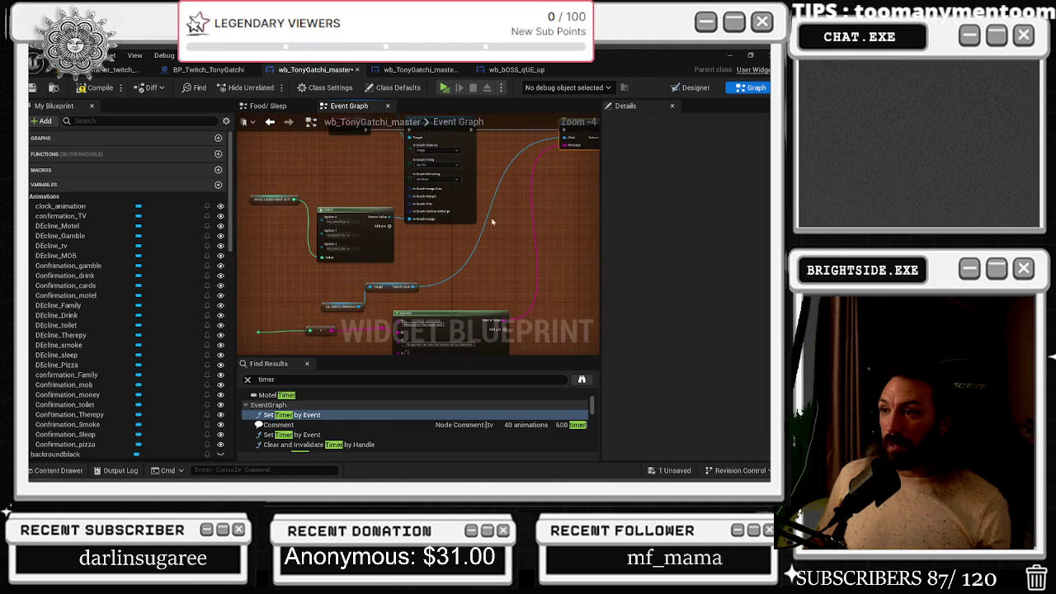
{"action": "left_click", "coordinate": [492, 250]}
{"action": "left_click_drag", "start_coordinate": [493, 250], "coordinate": [397, 300]}
{"action": "left_click", "coordinate": [391, 287]}
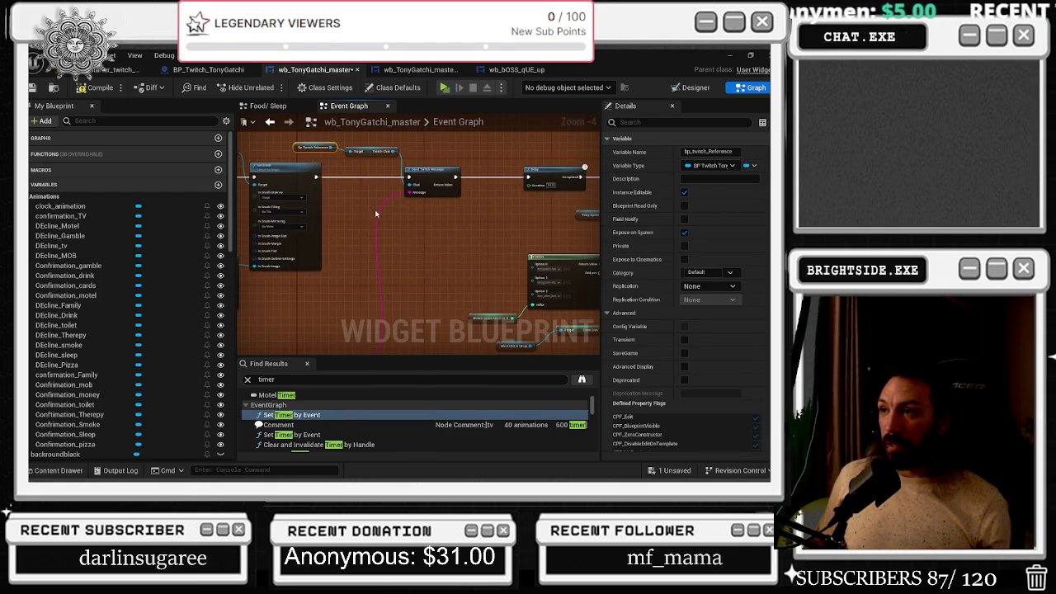
{"action": "left_click_drag", "start_coordinate": [255, 227], "coordinate": [502, 303]}
{"action": "left_click_drag", "start_coordinate": [449, 258], "coordinate": [459, 226]}
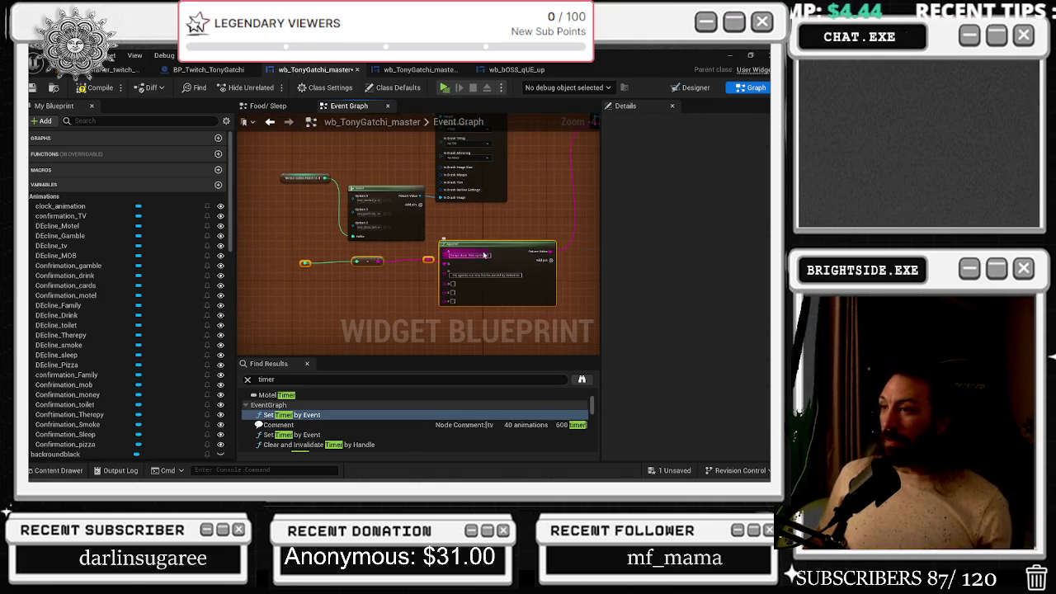
- Delete the selected small node and box-select the nodes below Send Twitch Message
{"action": "scroll", "coordinate": [356, 241], "scroll_direction": "down", "scroll_amount": 6}
{"action": "scroll", "coordinate": [356, 241], "scroll_direction": "up", "scroll_amount": 4}
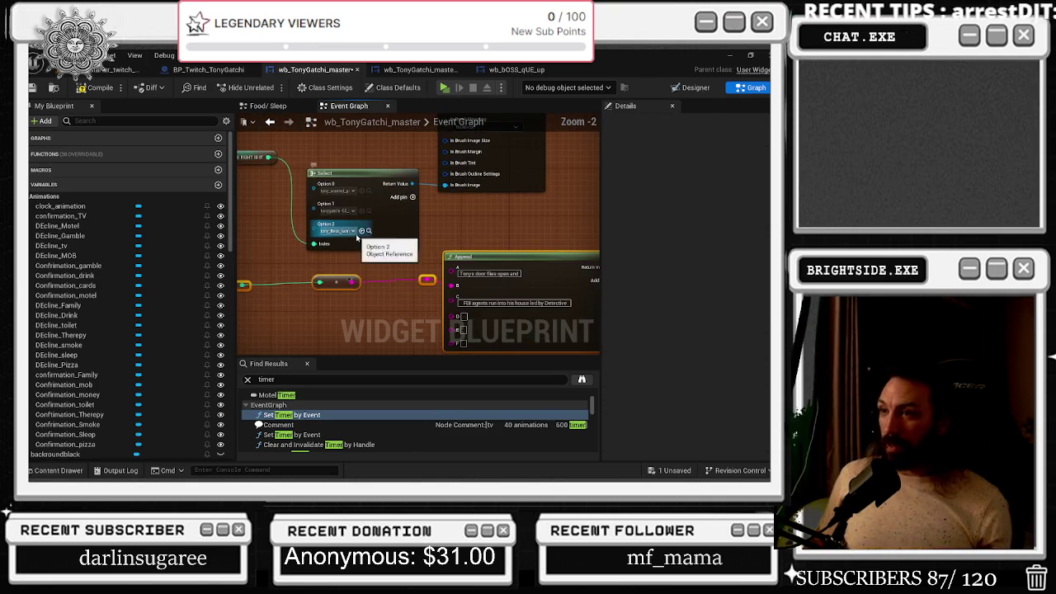
{"action": "key", "text": "Delete"}
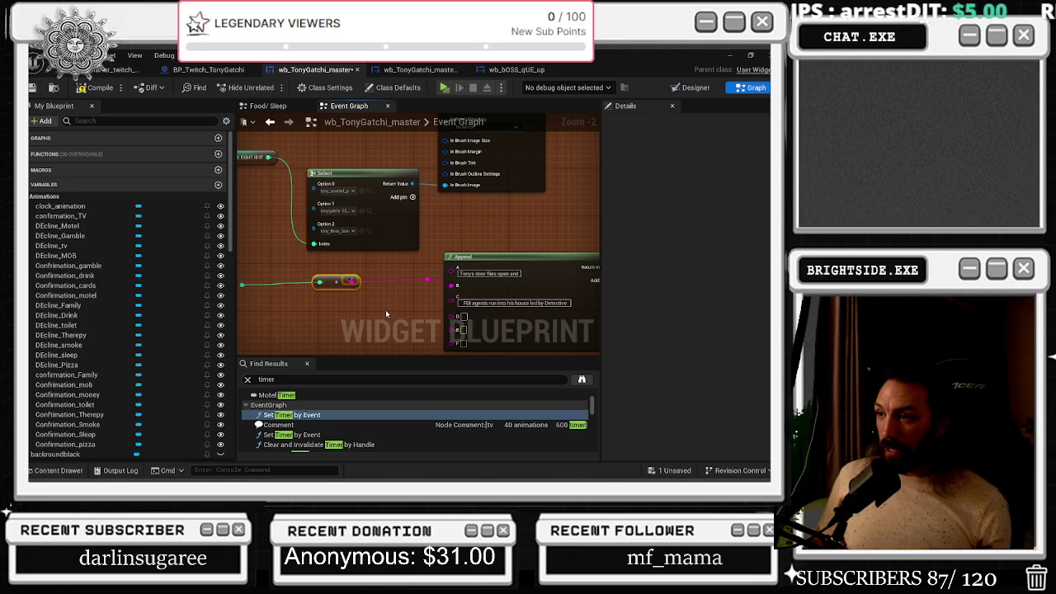
{"action": "scroll", "coordinate": [385, 309], "scroll_direction": "down", "scroll_amount": 2}
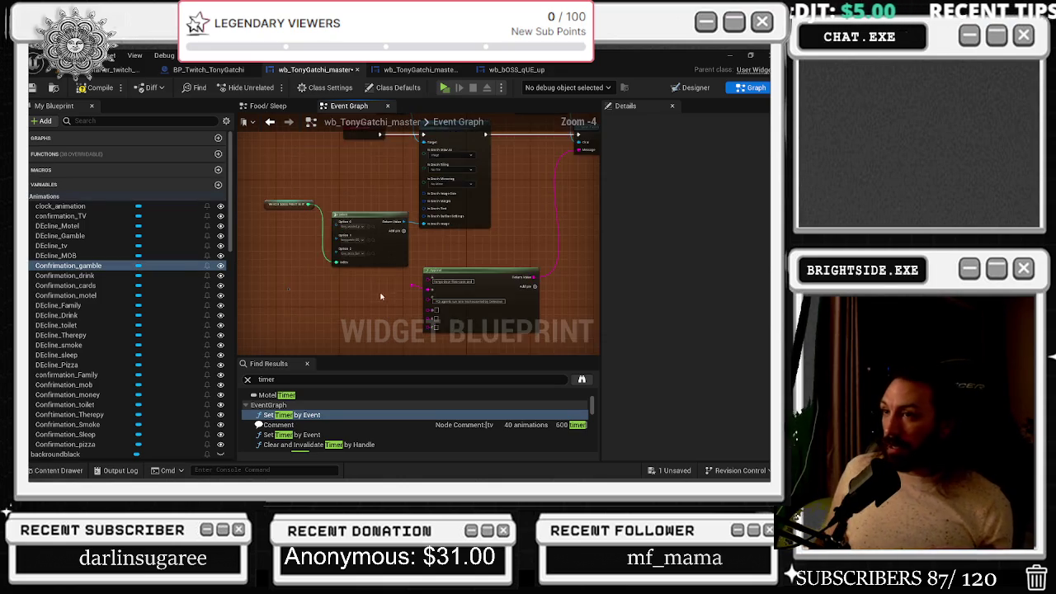
{"action": "mouse_move", "coordinate": [321, 277]}
{"action": "left_mouse_down"}
{"action": "mouse_move", "coordinate": [483, 323]}
{"action": "mouse_move", "coordinate": [472, 322]}
{"action": "left_mouse_up"}
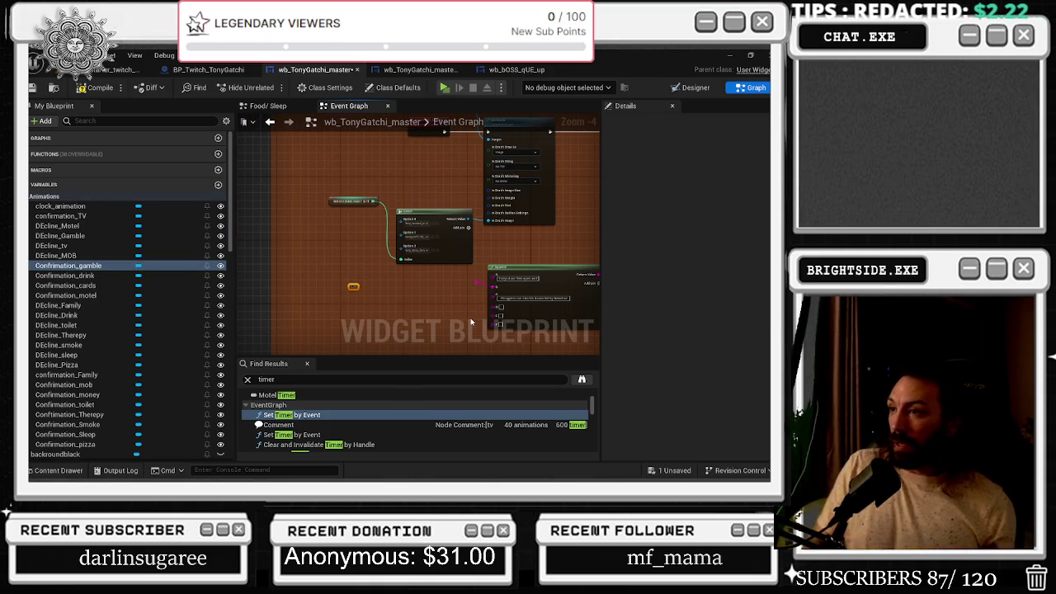
{"action": "left_click_drag", "start_coordinate": [409, 273], "coordinate": [451, 214]}
- Add a second Select node feeding the Message input and move it left
{"action": "scroll", "coordinate": [478, 197], "scroll_direction": "up", "scroll_amount": 1}
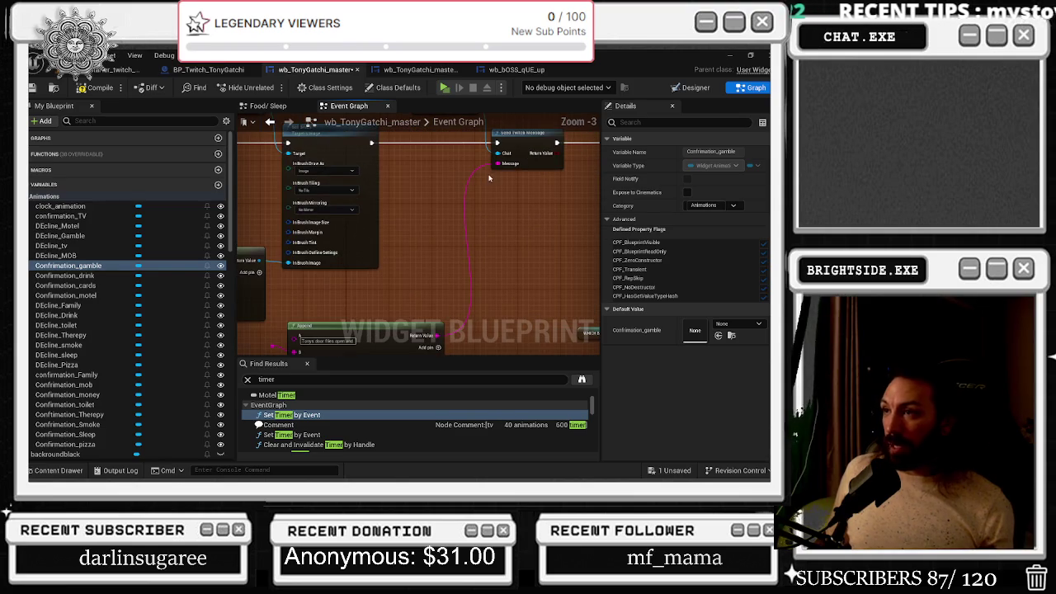
{"action": "left_click_drag", "start_coordinate": [494, 165], "coordinate": [469, 203]}
{"action": "type", "text": "SELEC"}
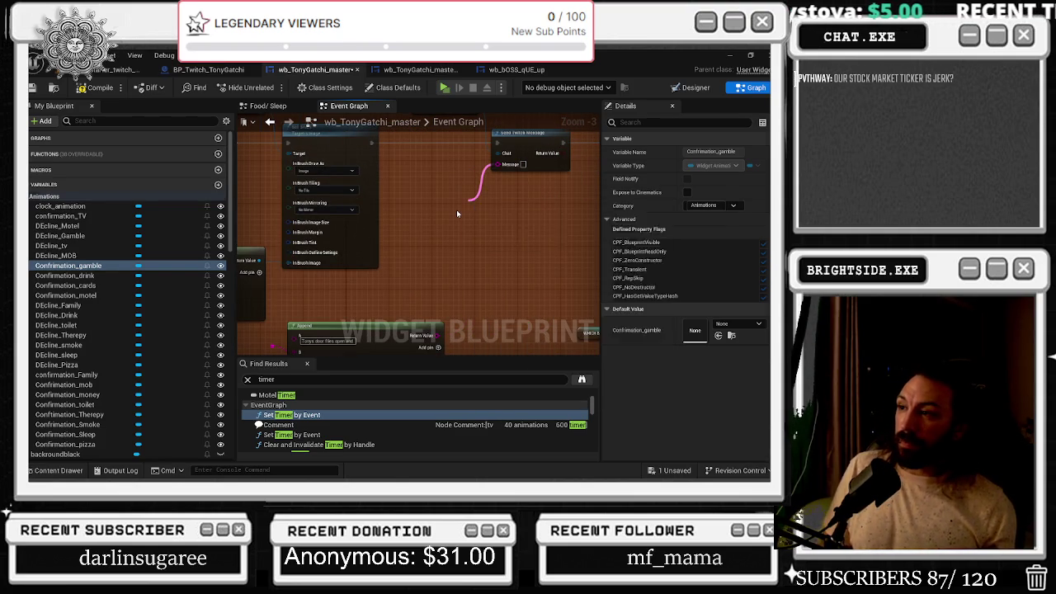
{"action": "left_click", "coordinate": [503, 264]}
{"action": "left_click_drag", "start_coordinate": [508, 209], "coordinate": [450, 221]}
- Wire the WHICH BOSS FIGHT IS IT variable toward the second Select node's Index
{"action": "mouse_move", "coordinate": [435, 167]}
{"action": "left_mouse_down"}
{"action": "mouse_move", "coordinate": [454, 181]}
{"action": "mouse_move", "coordinate": [546, 190]}
{"action": "left_mouse_up"}
{"action": "left_click_drag", "start_coordinate": [545, 314], "coordinate": [530, 191]}
{"action": "left_click", "coordinate": [426, 270]}
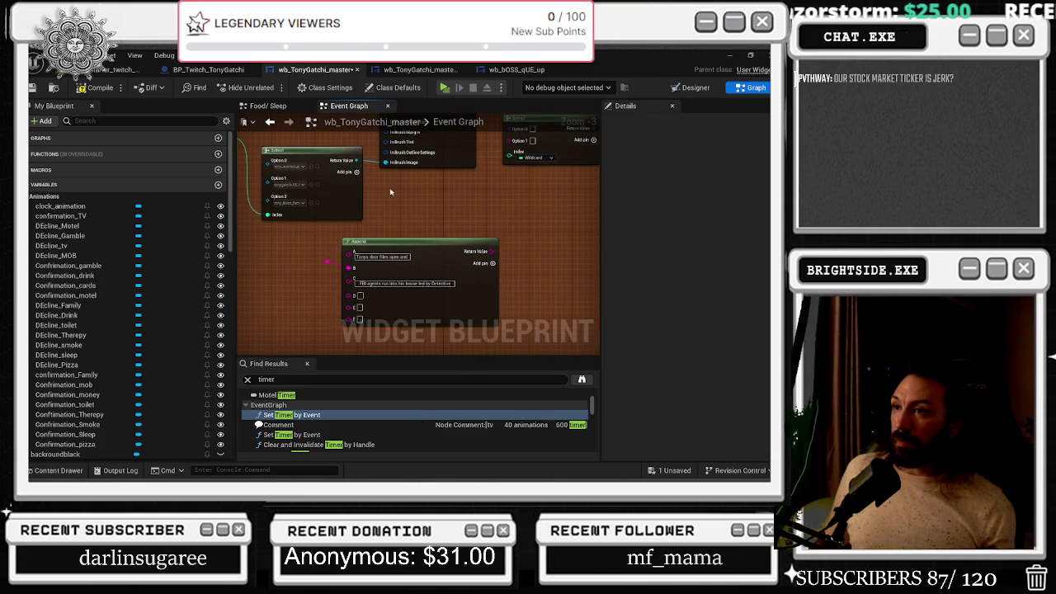
{"action": "left_click_drag", "start_coordinate": [426, 271], "coordinate": [426, 338]}
{"action": "left_click_drag", "start_coordinate": [355, 228], "coordinate": [521, 223]}
{"action": "mouse_move", "coordinate": [68, 265]}
{"action": "left_mouse_down"}
{"action": "mouse_move", "coordinate": [256, 211]}
{"action": "mouse_move", "coordinate": [319, 239]}
{"action": "mouse_move", "coordinate": [554, 231]}
{"action": "left_mouse_up"}
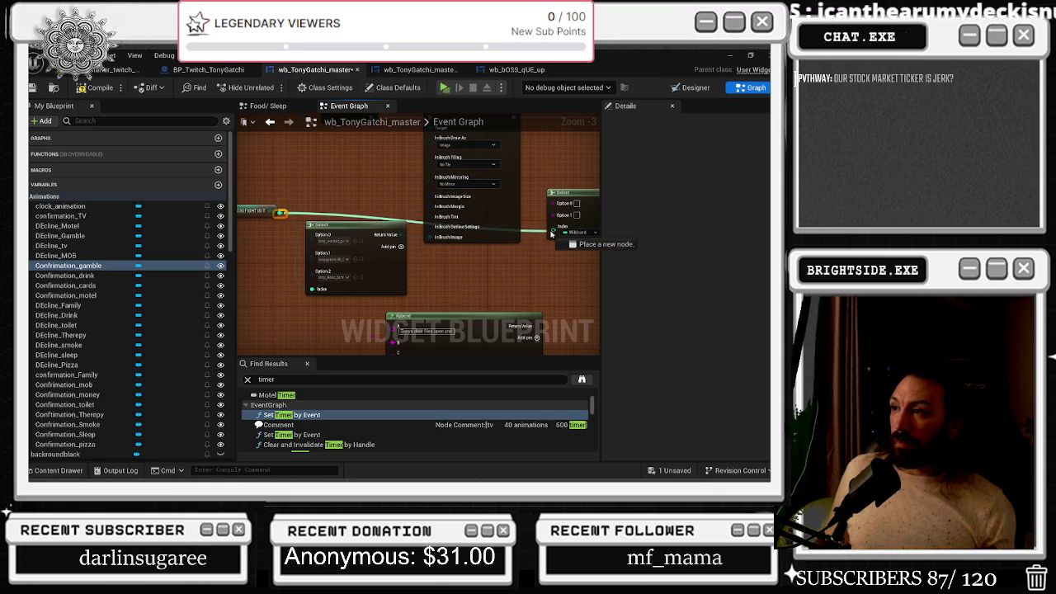
- Connect the boss-fight number to the Index, move WHICH BOSS FIGHT IS IT left
{"action": "left_click", "coordinate": [252, 211]}
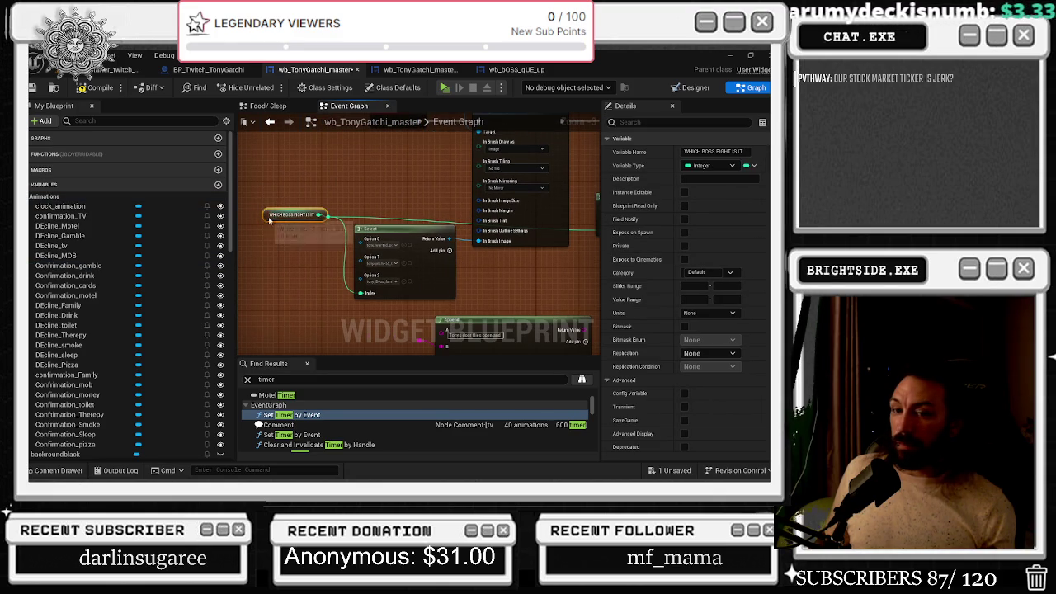
{"action": "left_click_drag", "start_coordinate": [272, 215], "coordinate": [265, 226]}
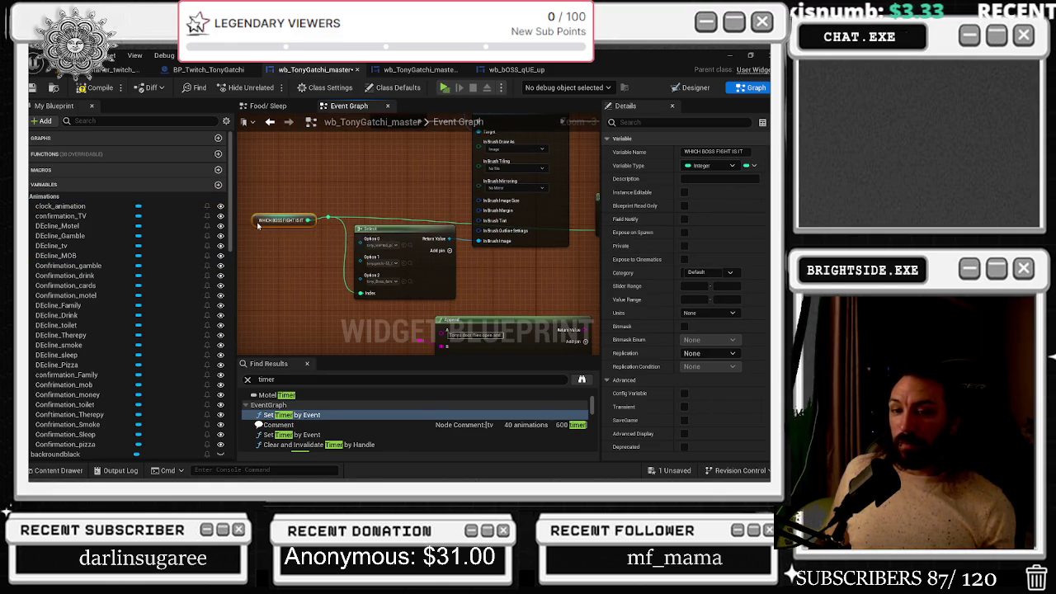
{"action": "mouse_move", "coordinate": [261, 232]}
{"action": "left_mouse_down"}
{"action": "mouse_move", "coordinate": [246, 229]}
{"action": "mouse_move", "coordinate": [260, 208]}
{"action": "mouse_move", "coordinate": [266, 216]}
{"action": "mouse_move", "coordinate": [279, 206]}
{"action": "left_mouse_up"}
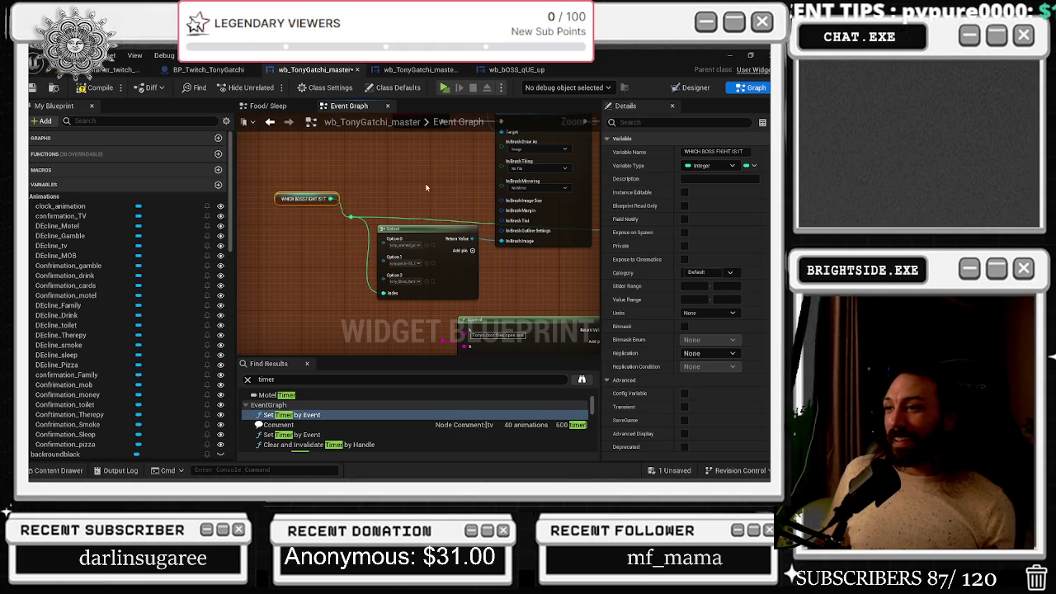
{"action": "scroll", "coordinate": [467, 225], "scroll_direction": "down", "scroll_amount": 2}
{"action": "left_click_drag", "start_coordinate": [467, 226], "coordinate": [464, 214]}
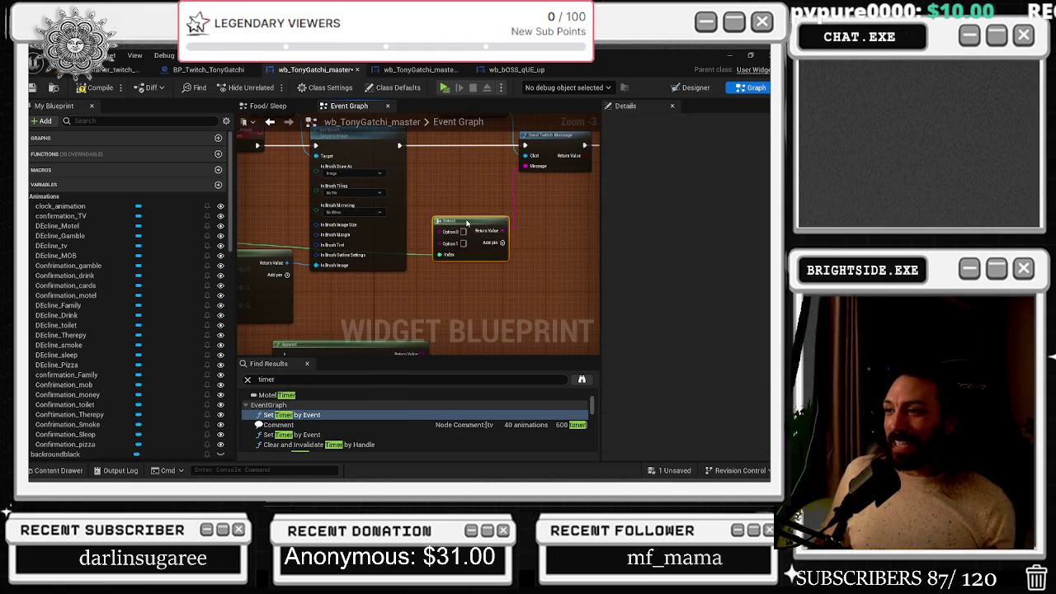
- Line the Append node up under the Select node so both show fully
{"action": "left_click_drag", "start_coordinate": [407, 310], "coordinate": [409, 282]}
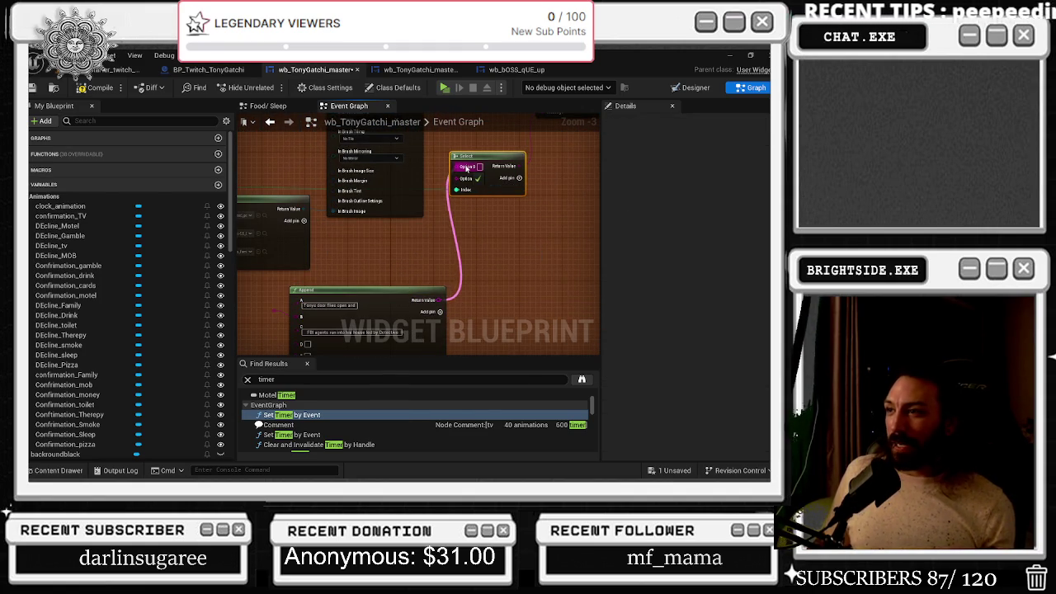
{"action": "left_click", "coordinate": [68, 265]}
{"action": "left_click_drag", "start_coordinate": [357, 250], "coordinate": [275, 245]}
{"action": "scroll", "coordinate": [355, 247], "scroll_direction": "up", "scroll_amount": 2}
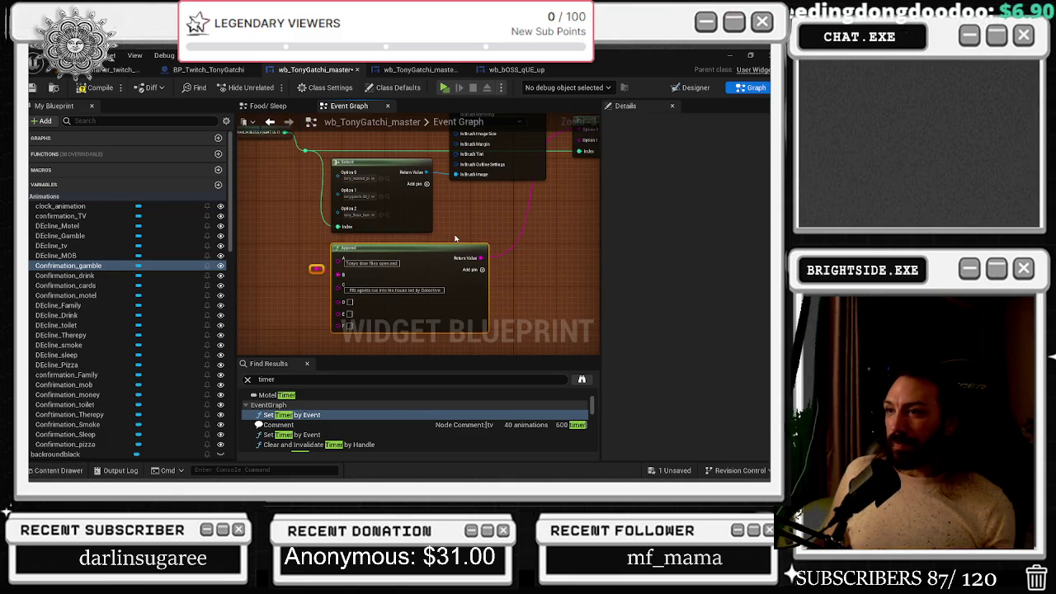
{"action": "scroll", "coordinate": [367, 255], "scroll_direction": "up", "scroll_amount": 1}
{"action": "scroll", "coordinate": [410, 273], "scroll_direction": "down", "scroll_amount": 3}
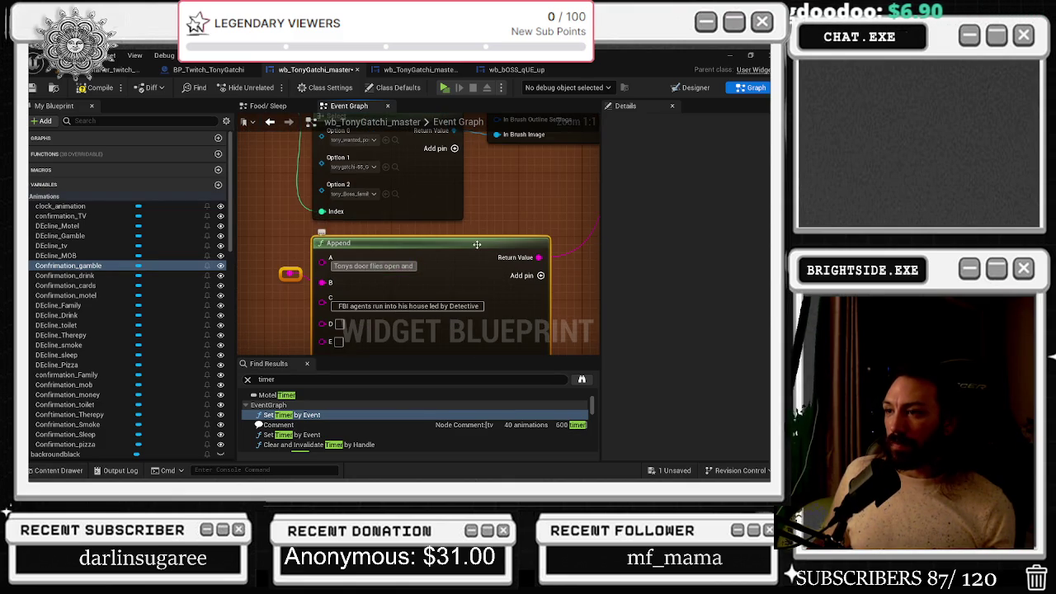
{"action": "left_click_drag", "start_coordinate": [328, 284], "coordinate": [463, 265]}
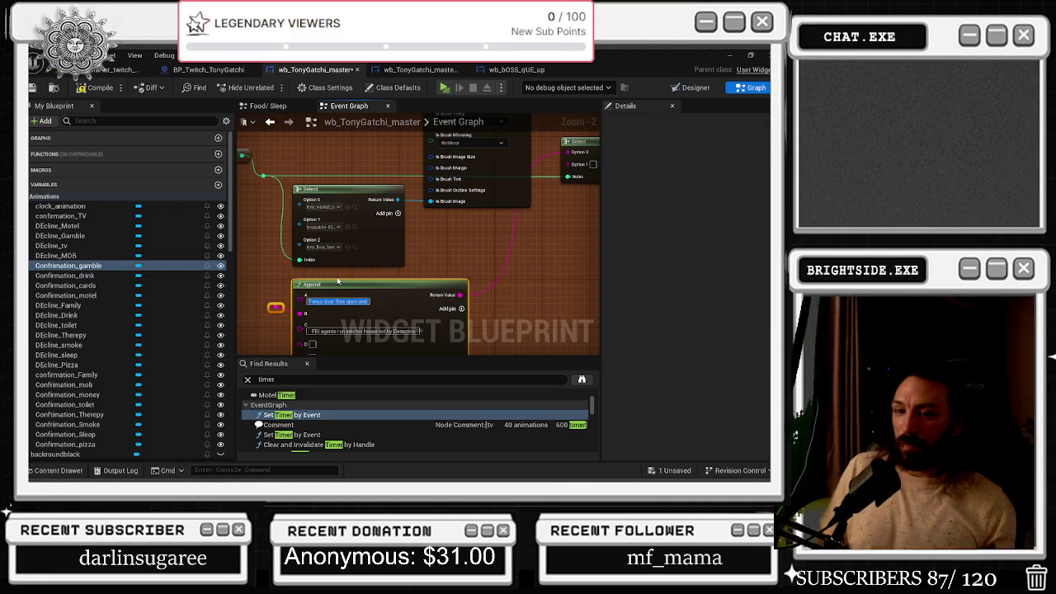
- Drag a Bossfight_names_ array getter into the graph near Append
{"action": "scroll", "coordinate": [107, 330], "scroll_direction": "down", "scroll_amount": 5}
{"action": "scroll", "coordinate": [115, 326], "scroll_direction": "down", "scroll_amount": 5}
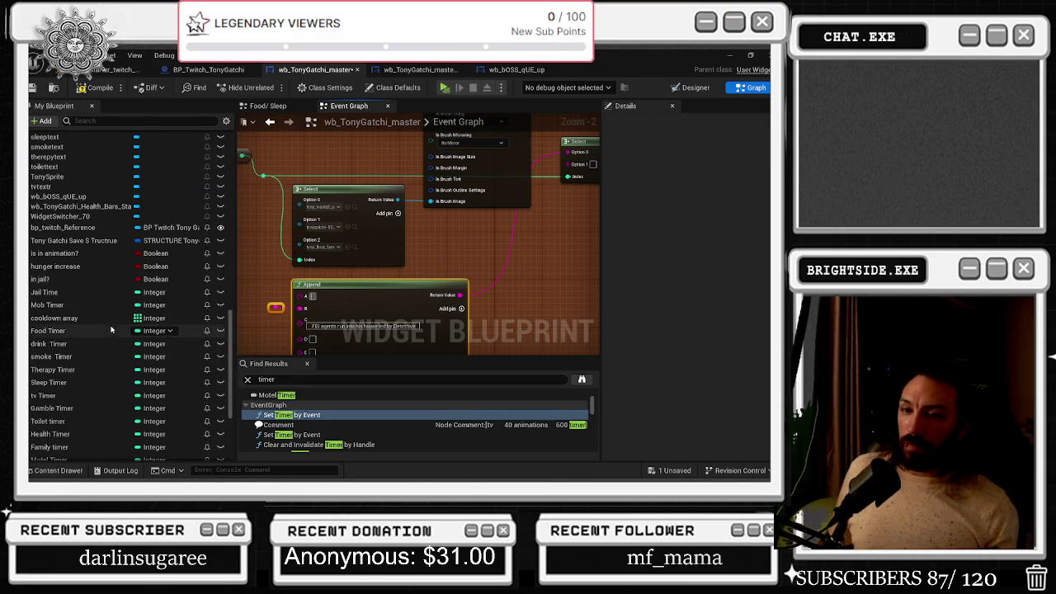
{"action": "scroll", "coordinate": [134, 316], "scroll_direction": "down", "scroll_amount": 3}
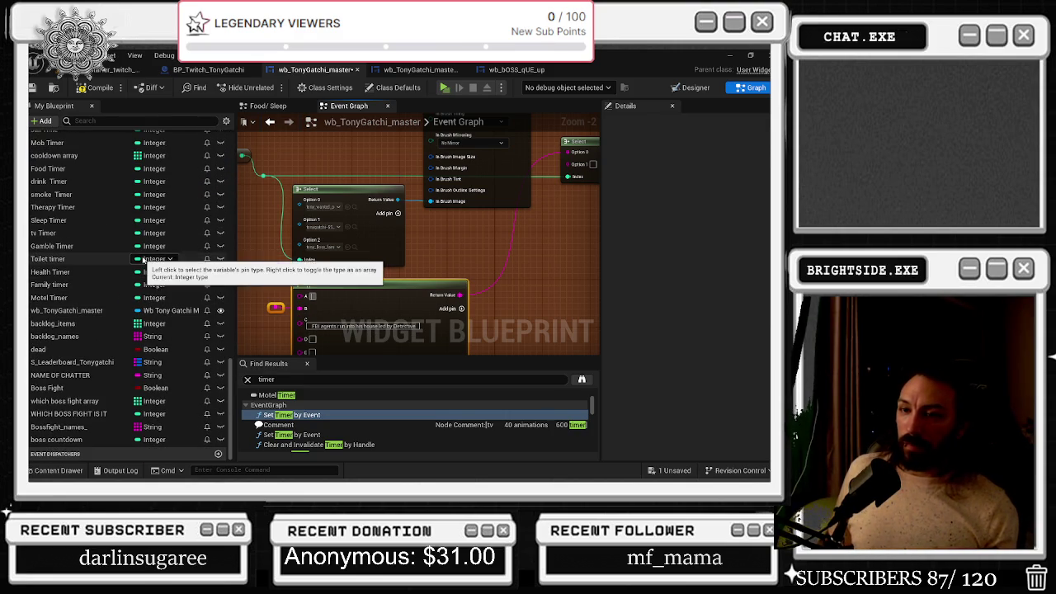
{"action": "left_click", "coordinate": [275, 307]}
{"action": "scroll", "coordinate": [150, 375], "scroll_direction": "down", "scroll_amount": 3}
{"action": "scroll", "coordinate": [150, 375], "scroll_direction": "down", "scroll_amount": 10}
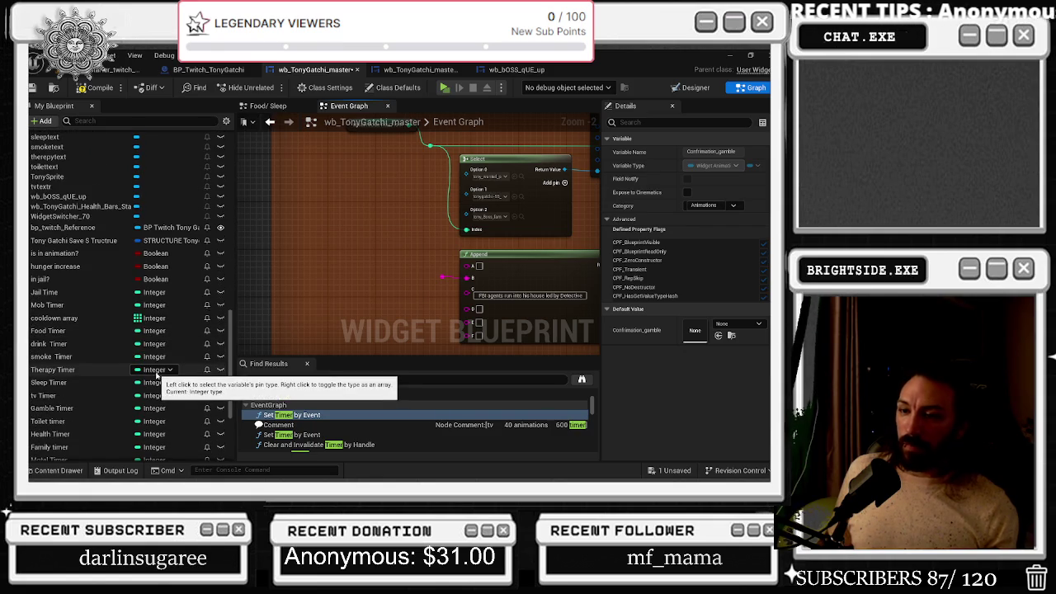
{"action": "scroll", "coordinate": [99, 421], "scroll_direction": "down", "scroll_amount": 5}
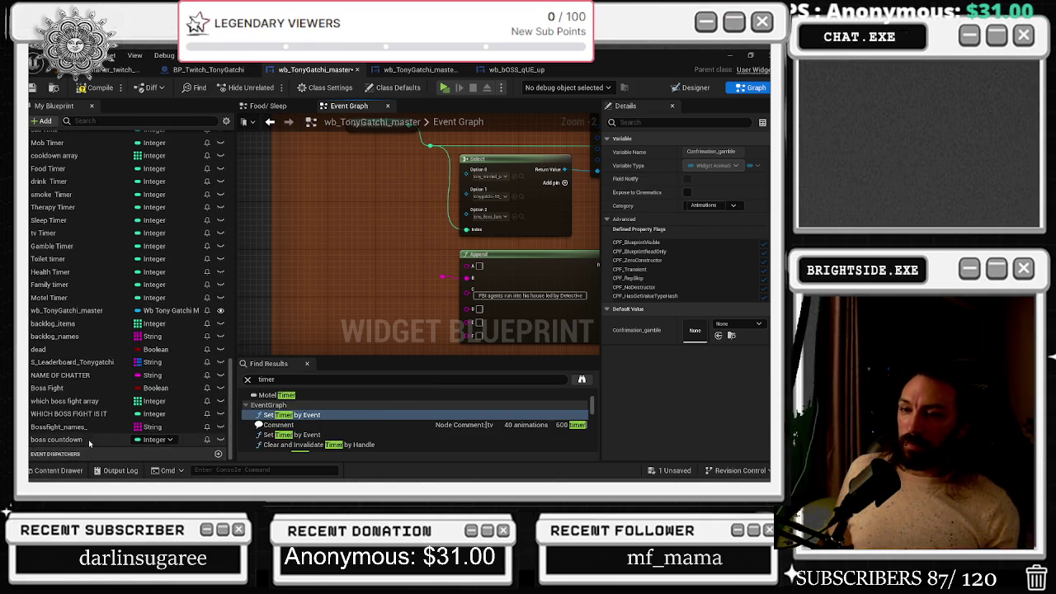
{"action": "left_click_drag", "start_coordinate": [74, 426], "coordinate": [378, 273]}
- Cancel the node search and undo back to the random-item node wired into Append
{"action": "type", "text": "GET"}
{"action": "key", "text": "BackSpace"}
{"action": "key", "text": "BackSpace"}
{"action": "key", "text": "BackSpace"}
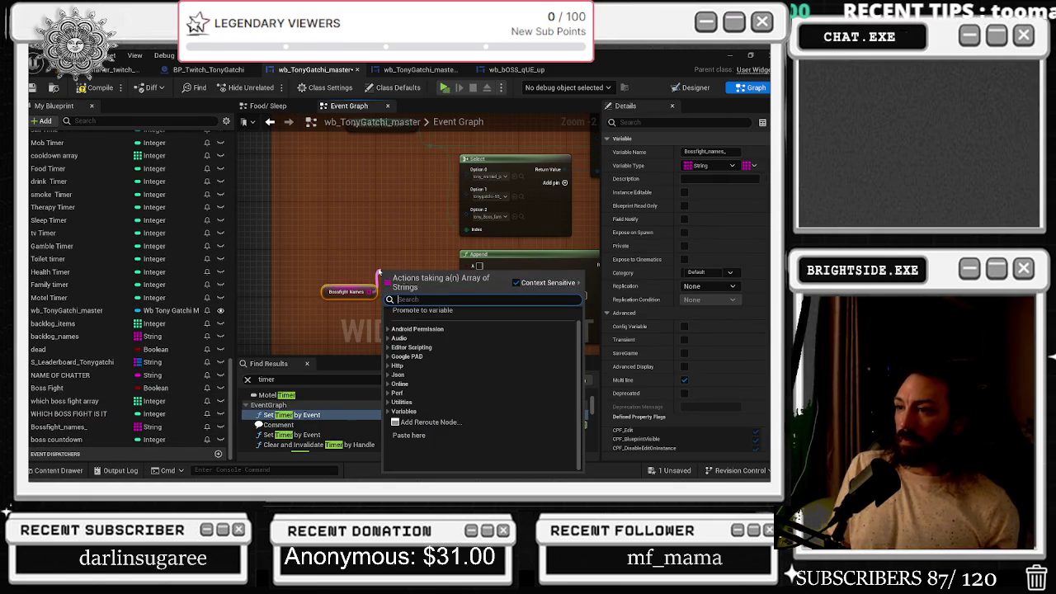
{"action": "type", "text": "add"}
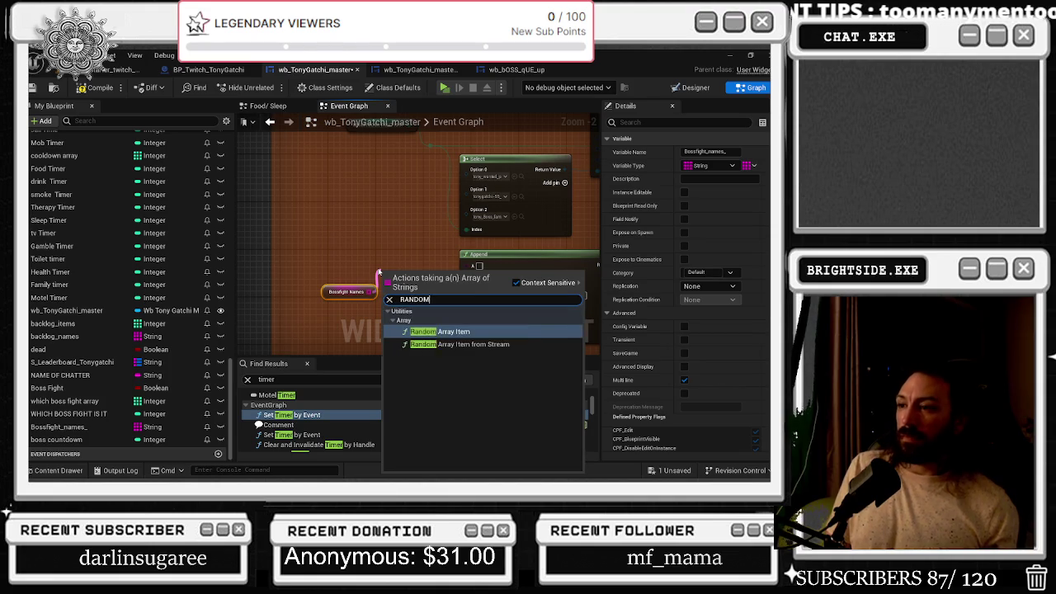
{"action": "key", "text": "Escape"}
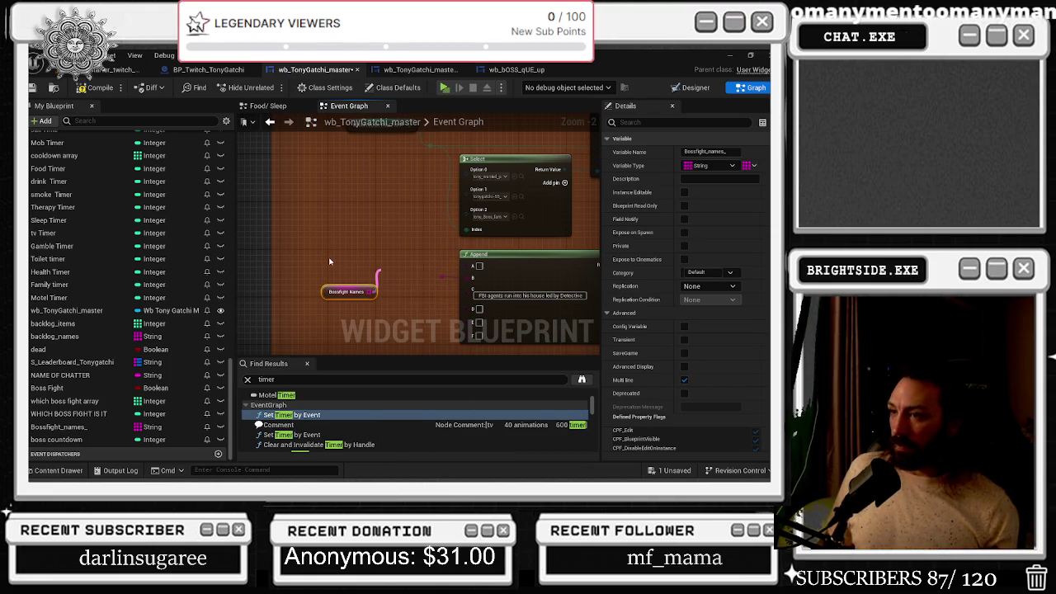
{"action": "key", "text": "ctrl+z"}
- Reposition the RANDOM and Bossfight names pair and add a reroute on the string wire
{"action": "mouse_move", "coordinate": [423, 241]}
{"action": "left_mouse_down"}
{"action": "mouse_move", "coordinate": [353, 240]}
{"action": "mouse_move", "coordinate": [378, 250]}
{"action": "mouse_move", "coordinate": [375, 235]}
{"action": "left_mouse_up"}
{"action": "double_click", "coordinate": [368, 231]}
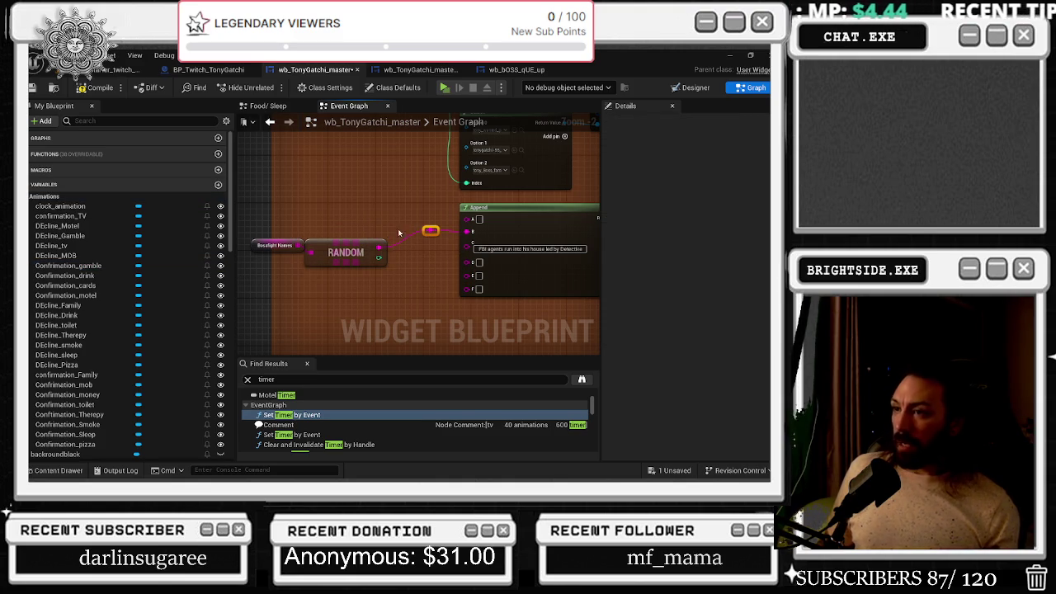
{"action": "left_click_drag", "start_coordinate": [363, 253], "coordinate": [375, 234]}
{"action": "left_click", "coordinate": [274, 245], "text": "shift"}
{"action": "left_click_drag", "start_coordinate": [278, 245], "coordinate": [296, 245]}
{"action": "left_click", "coordinate": [271, 207]}
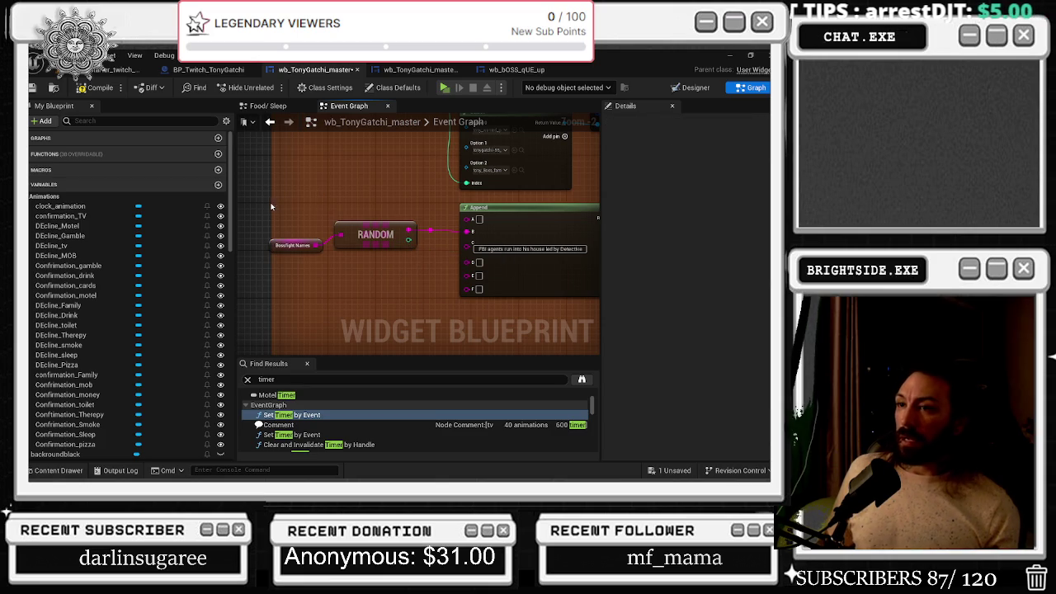
{"action": "left_click_drag", "start_coordinate": [380, 192], "coordinate": [220, 197]}
{"action": "left_click_drag", "start_coordinate": [322, 222], "coordinate": [371, 224]}
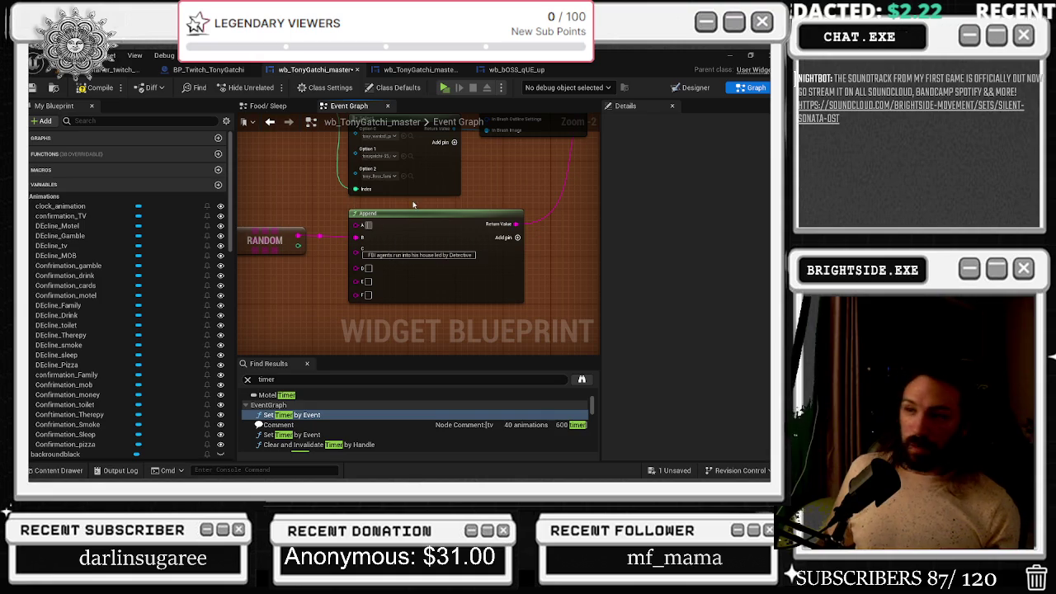
- Duplicate the RANDOM and Bossfight names pair and wire the copy into Append
{"action": "right_click", "coordinate": [374, 239]}
{"action": "key", "text": "Escape"}
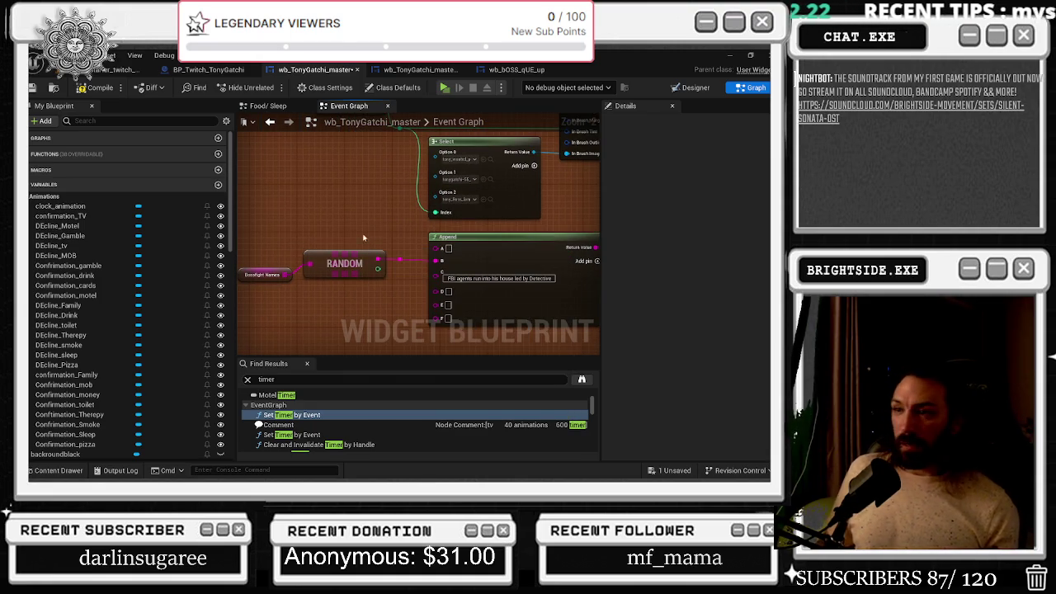
{"action": "left_click_drag", "start_coordinate": [393, 302], "coordinate": [388, 293]}
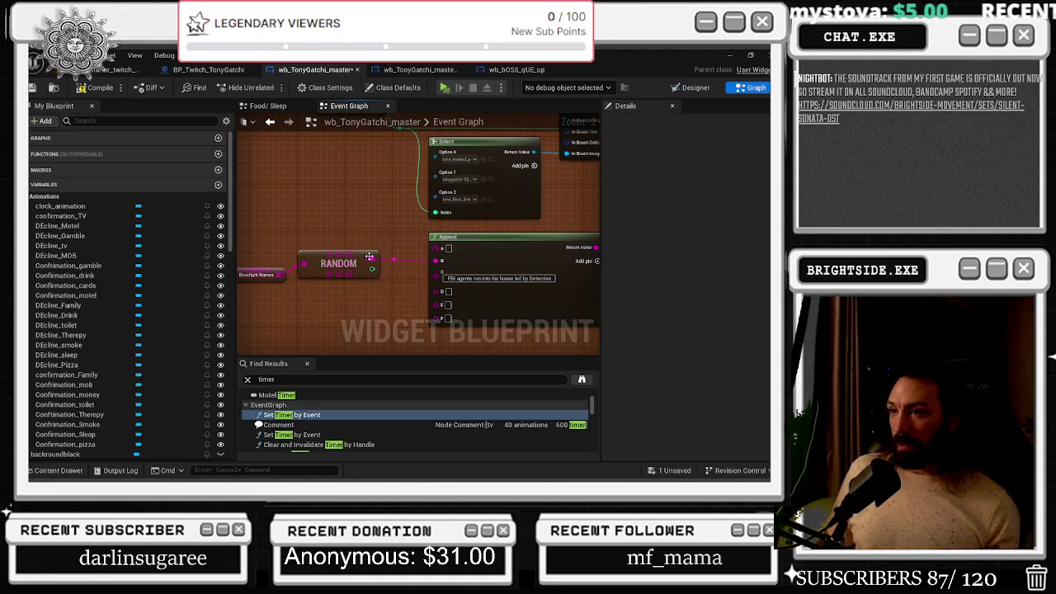
{"action": "left_click_drag", "start_coordinate": [270, 247], "coordinate": [316, 285]}
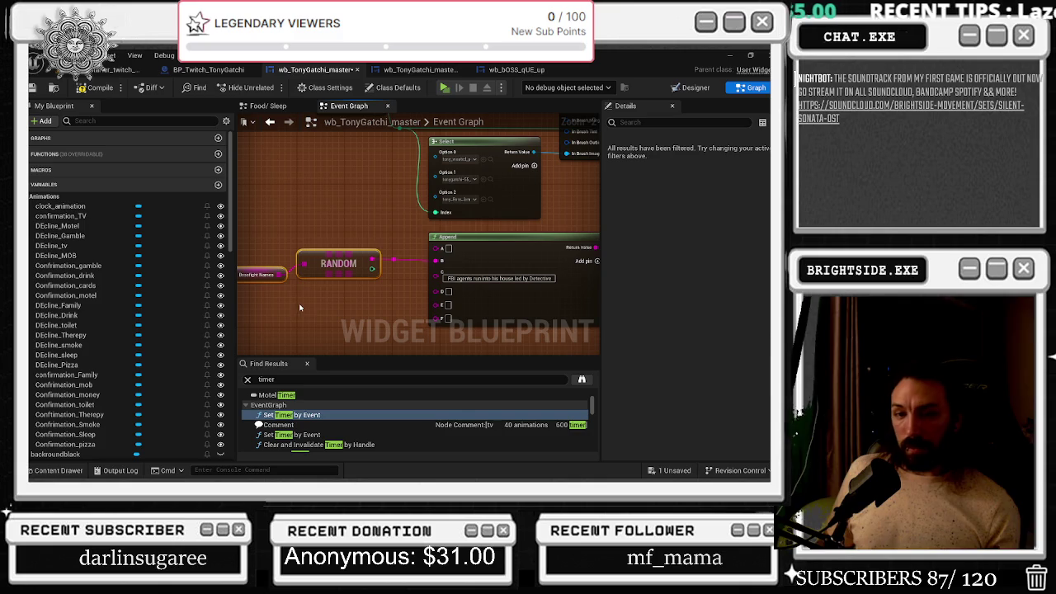
{"action": "left_click", "coordinate": [266, 314]}
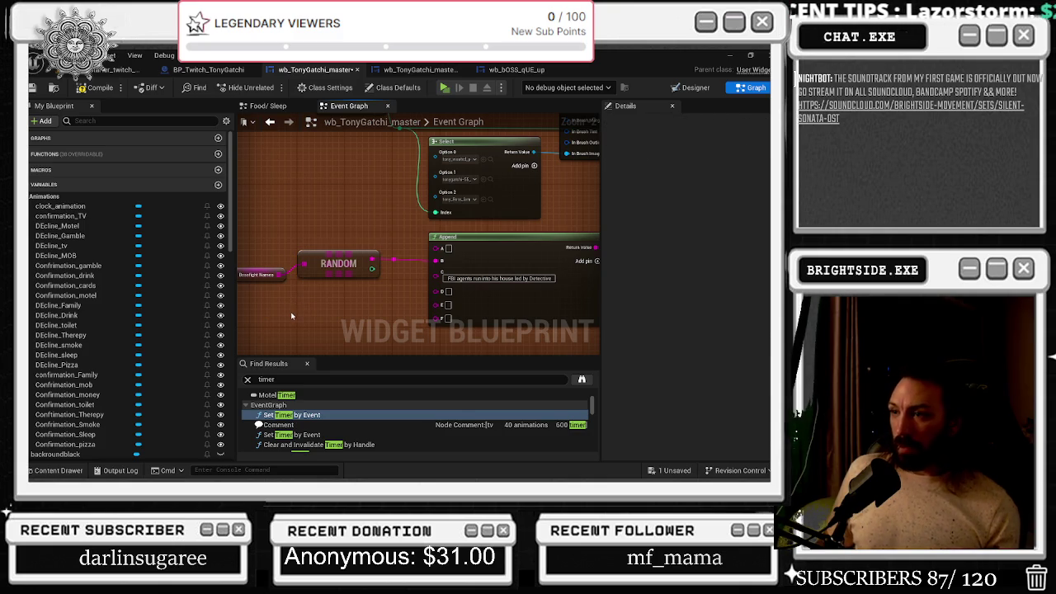
{"action": "key", "text": "ctrl+v"}
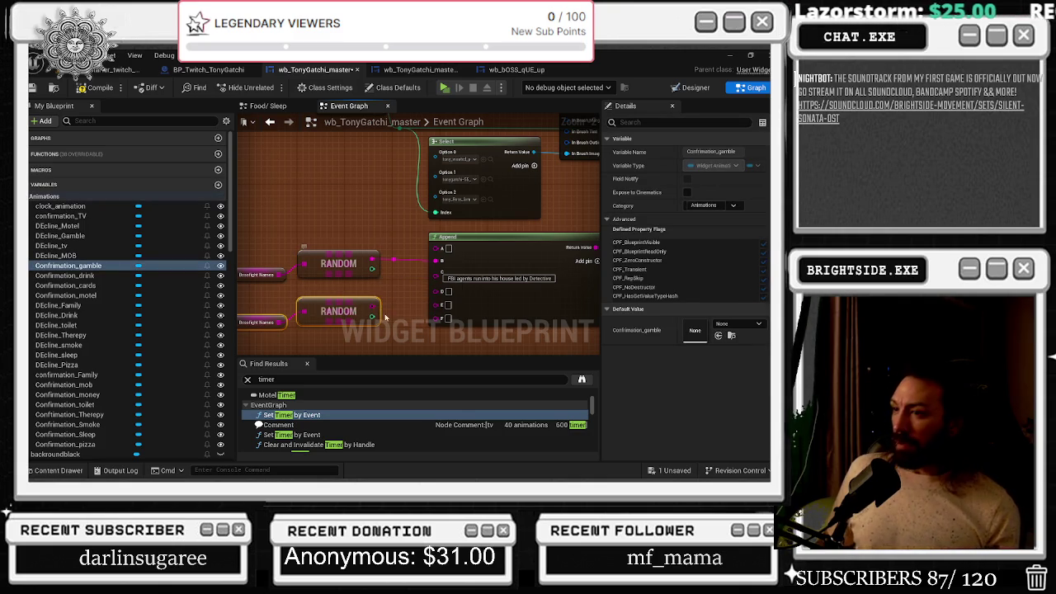
{"action": "left_click_drag", "start_coordinate": [374, 308], "coordinate": [444, 312]}
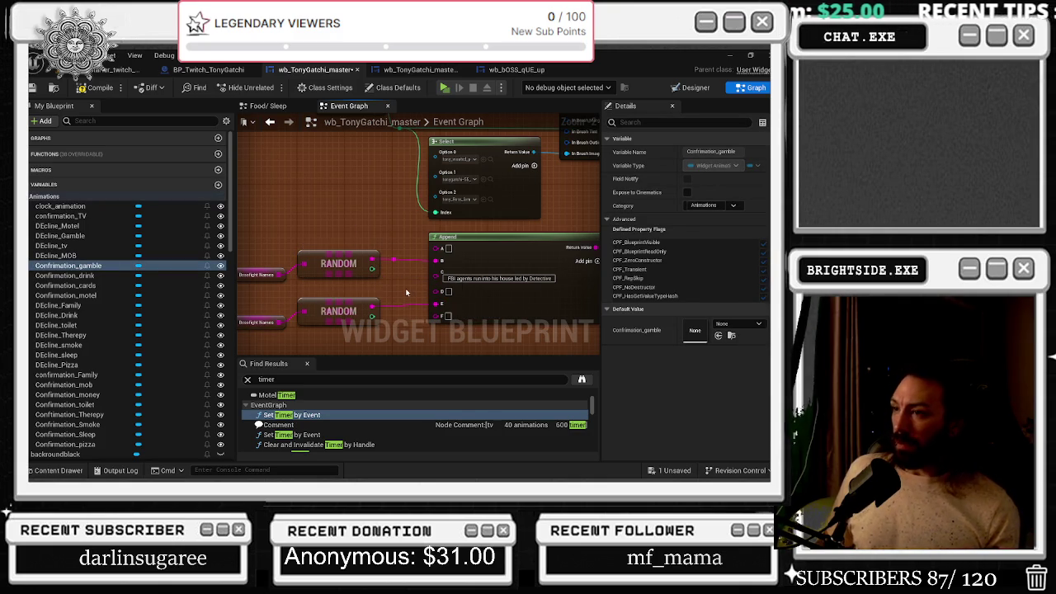